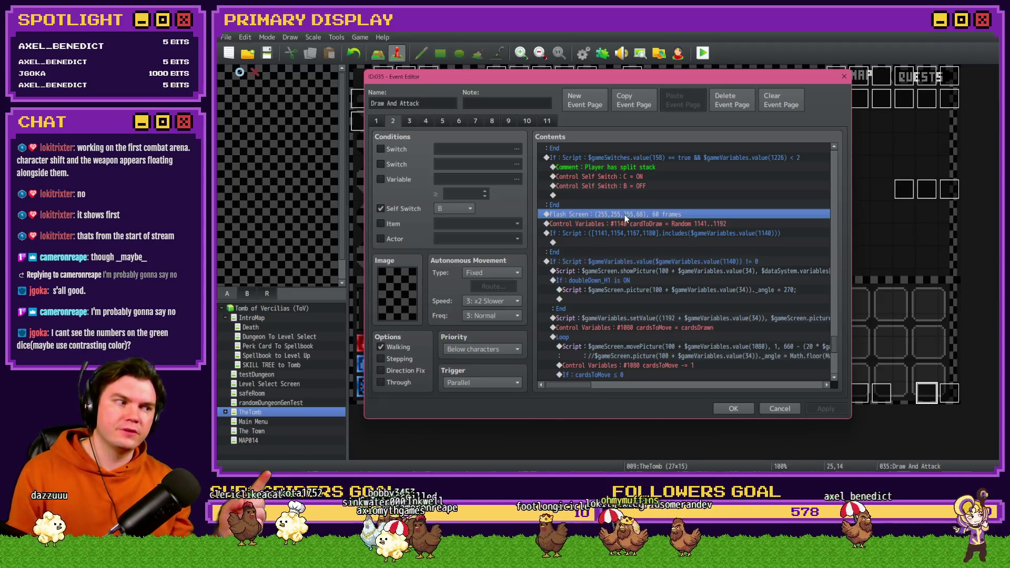
- Paste a copy of the If PlayerSkill-DEX branch below the Flash Screen line
key("ctrl+v")
key("ctrl+z")
left_click(627, 222)
key("ctrl+v")
- Change the pasted branch's condition variable to 0713 PlayerSkill-DEX 6
double_click(631, 224)
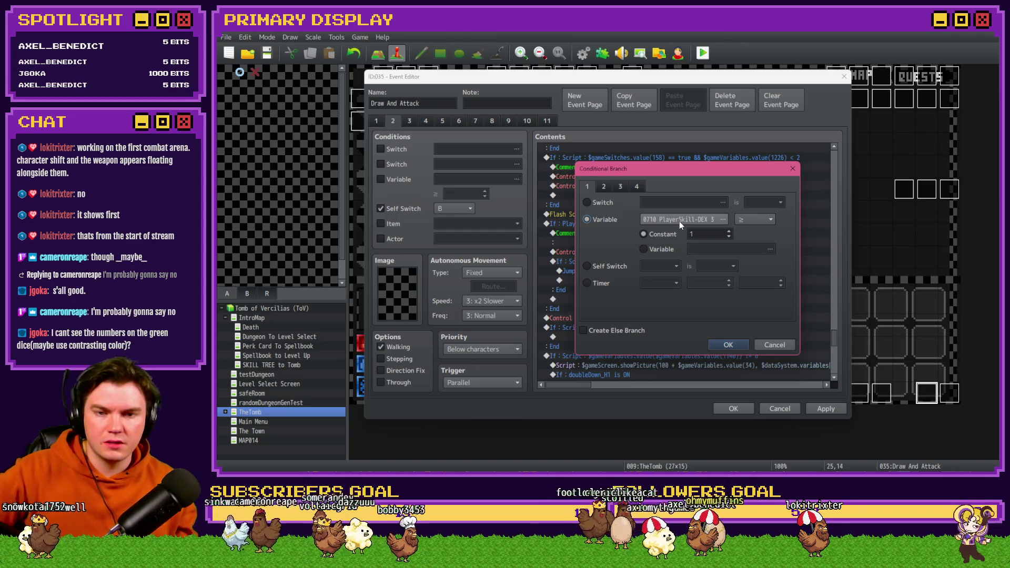
left_click(679, 221)
mouse_move(641, 278)
left_mouse_down()
mouse_move(640, 326)
mouse_move(641, 316)
left_mouse_up()
key("Up")
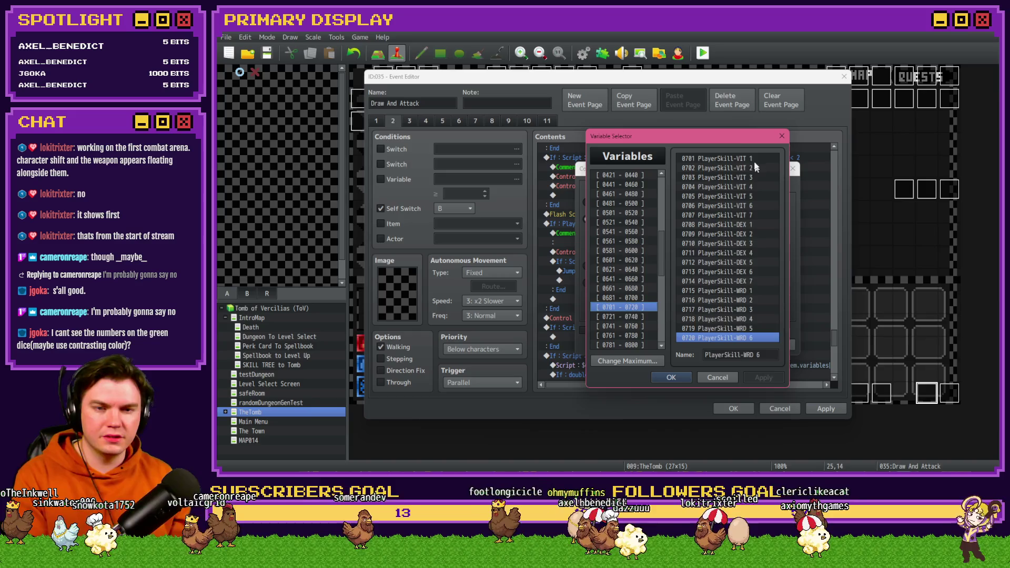
left_click(756, 279)
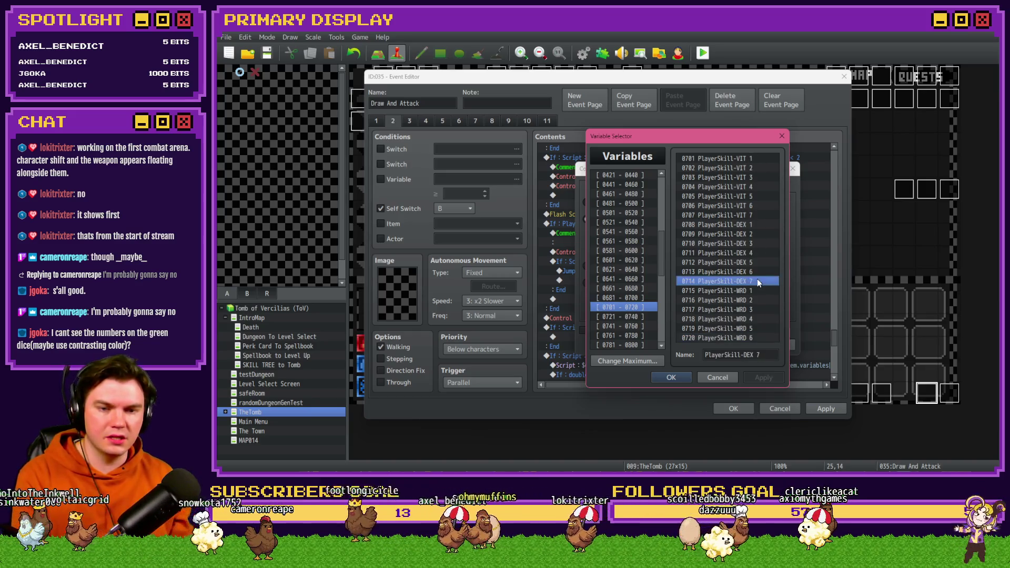
double_click(757, 274)
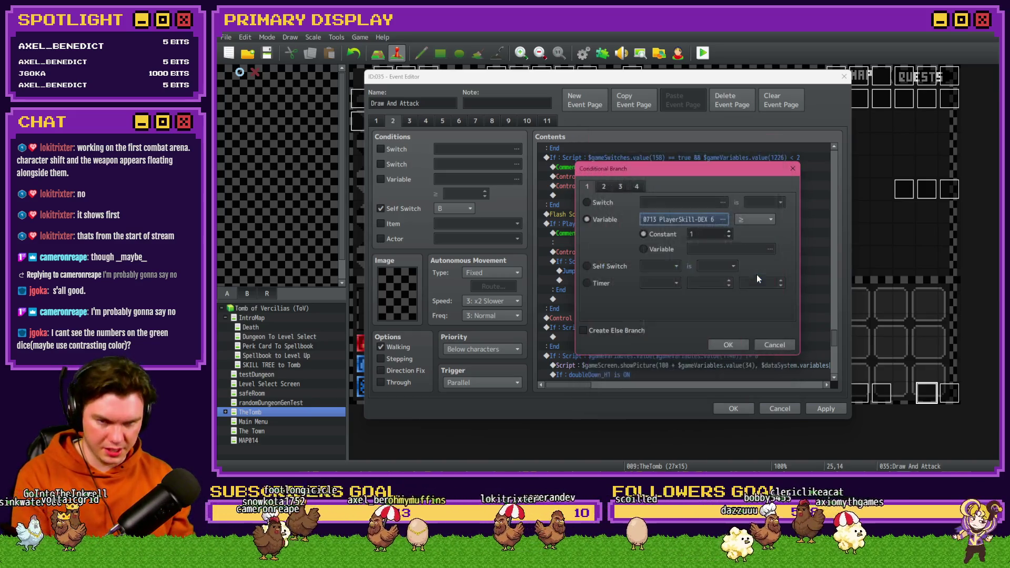
left_click(728, 345)
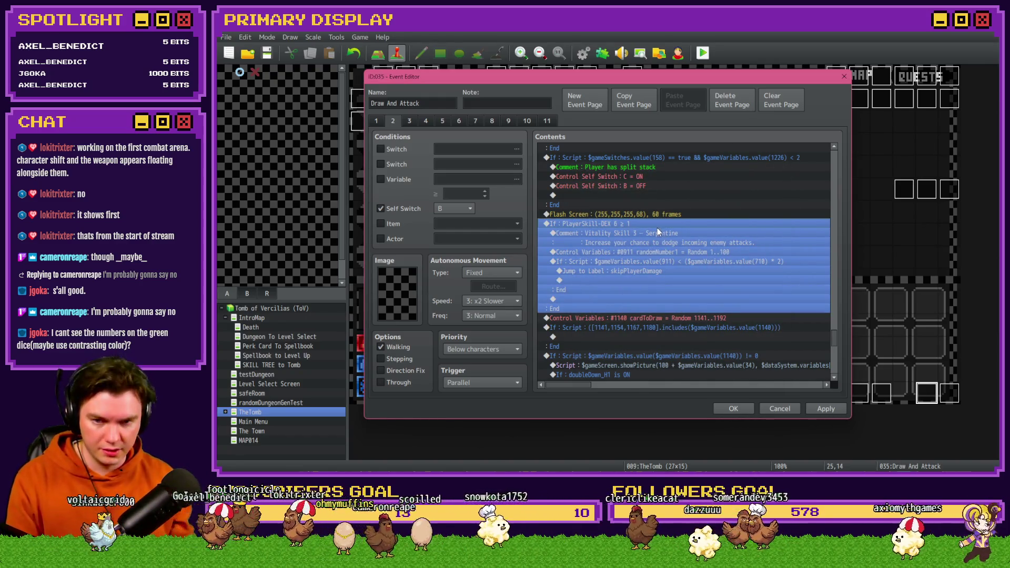
- In the branch comment, replace 'Vitality' with 'Dexterity' and change the skill number
double_click(665, 232)
double_click(616, 232)
type("Dexte")
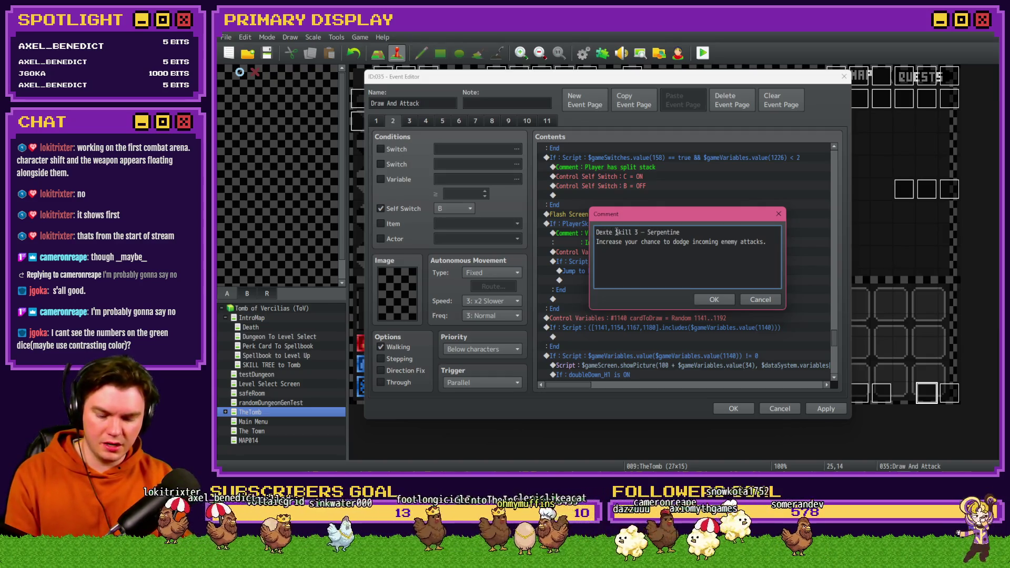
type("rity")
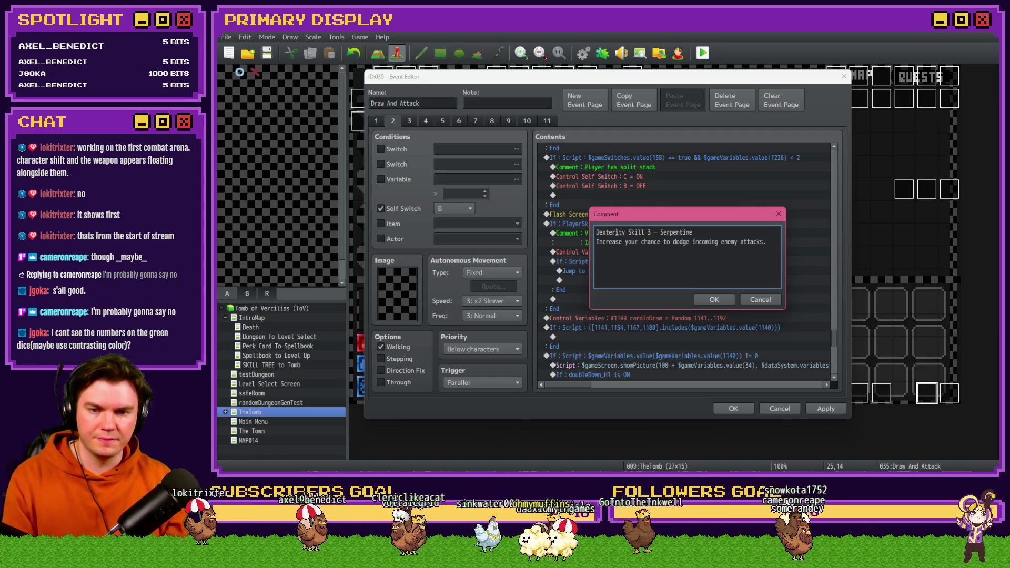
left_click(650, 233)
mouse_move(674, 214)
left_mouse_down()
mouse_move(670, 285)
mouse_move(682, 237)
left_mouse_up()
key("BackSpace")
type("5")
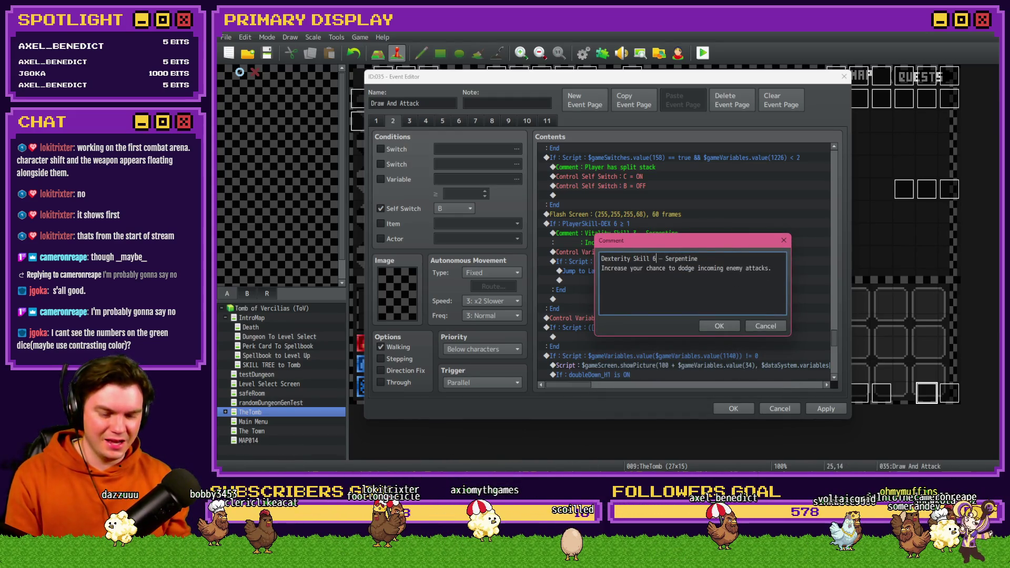
- Check the Dexterity skill tree card in Trello, then replace 'Serpentine' with 'Eagle Eye'
key("alt+Tab")
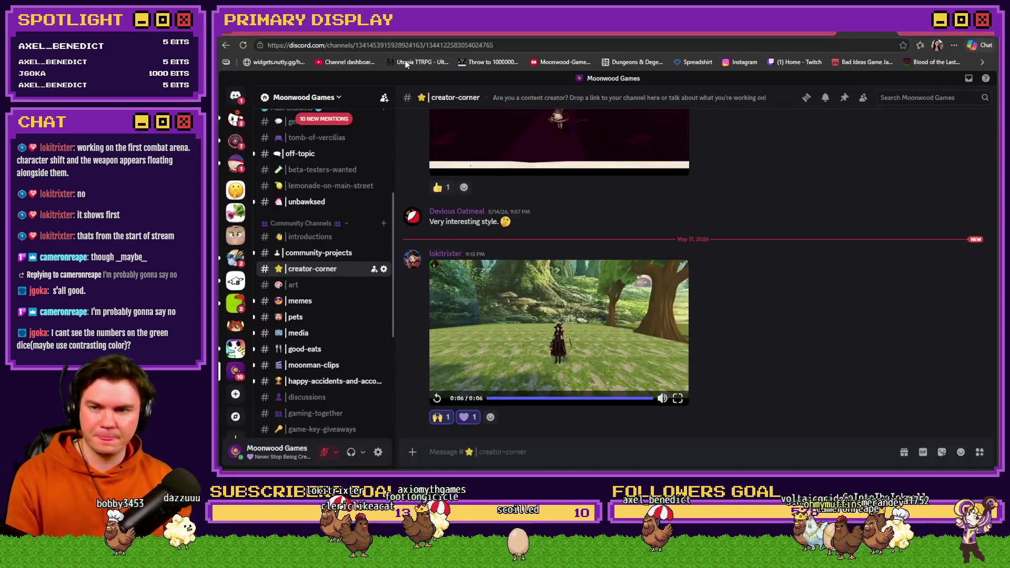
left_click(447, 34)
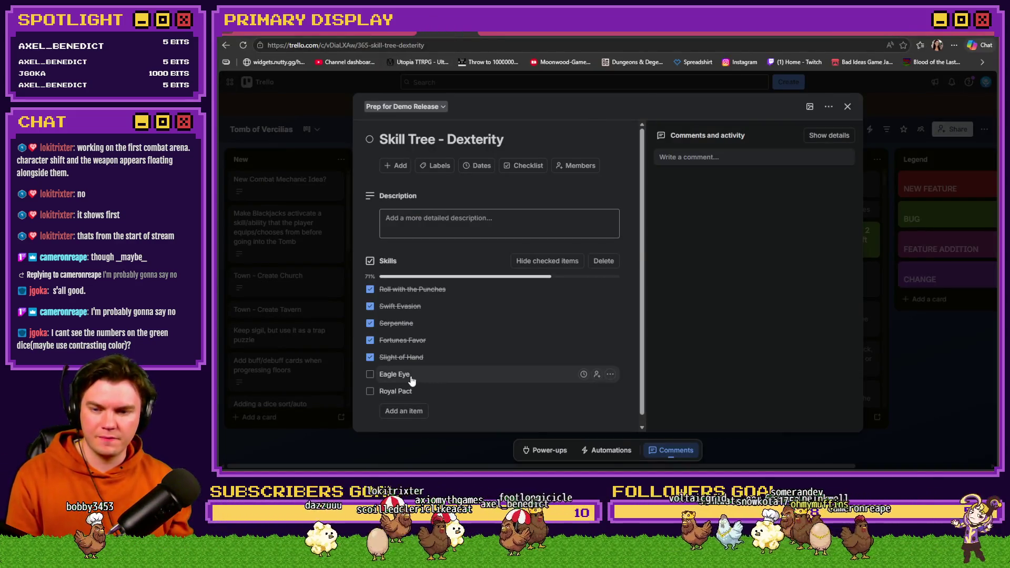
key("alt+Tab")
double_click(675, 259)
type("Eagle Eye")
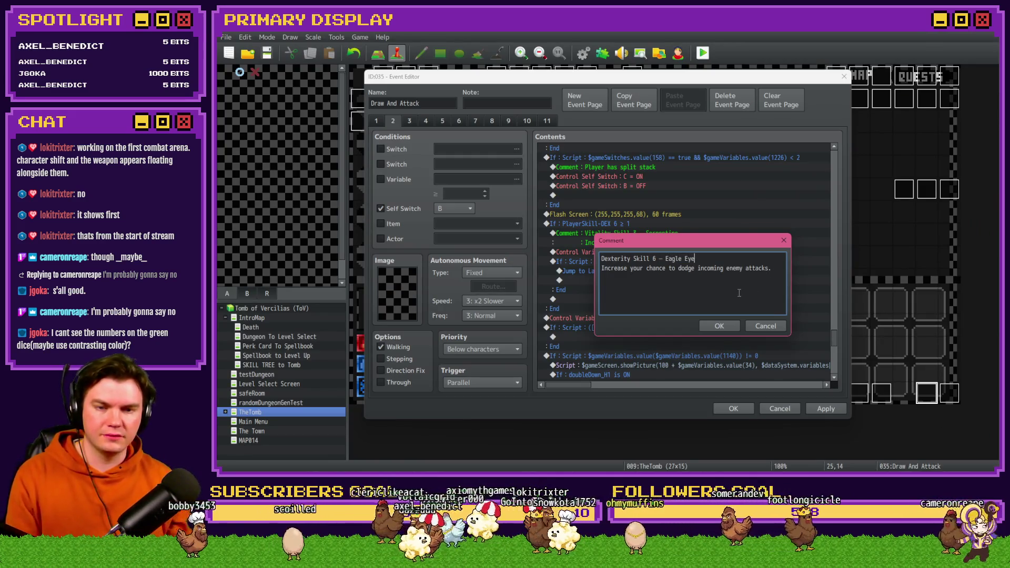
- Confirm the comment, then copy Eagle Eye's description text from the SKILL TREE event
left_click(724, 328)
left_click(739, 406)
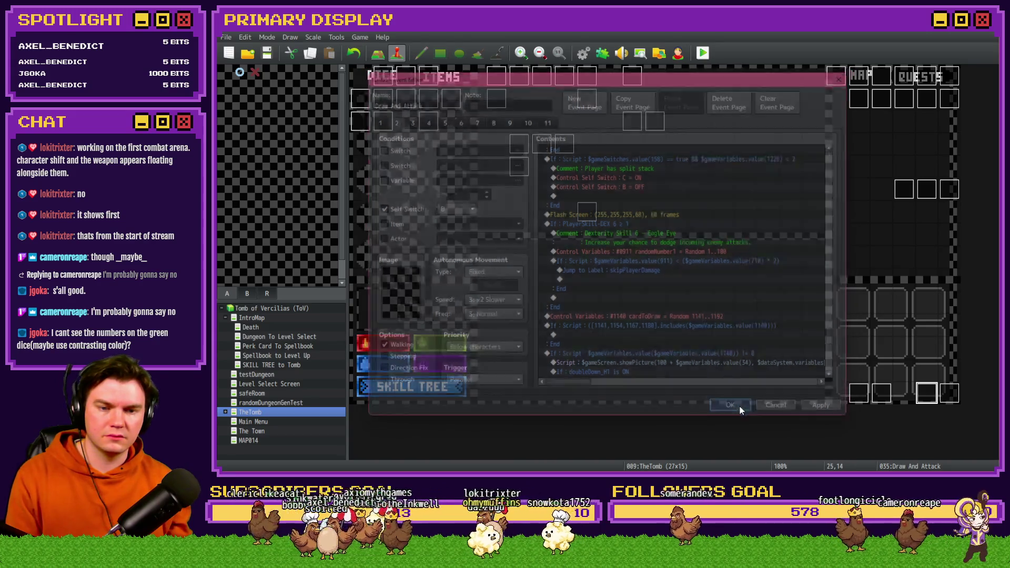
double_click(397, 102)
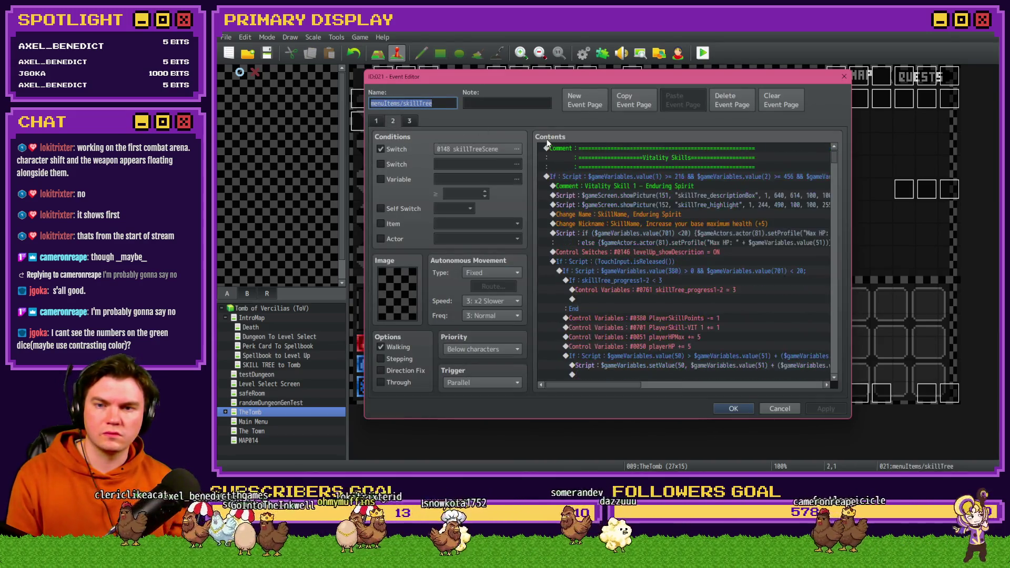
mouse_move(839, 160)
left_mouse_down()
mouse_move(841, 259)
mouse_move(845, 239)
left_mouse_up()
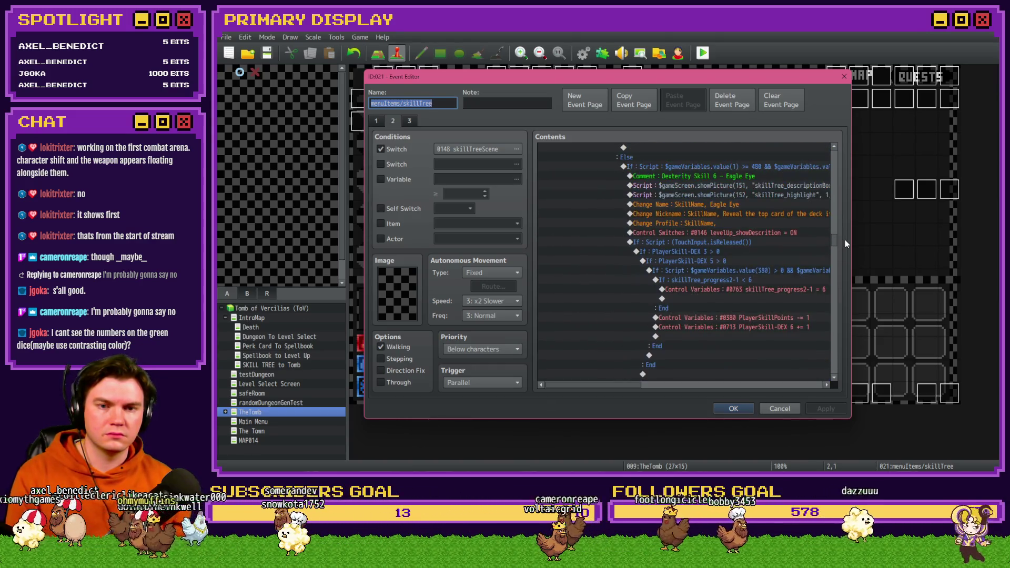
left_click(746, 205)
double_click(747, 214)
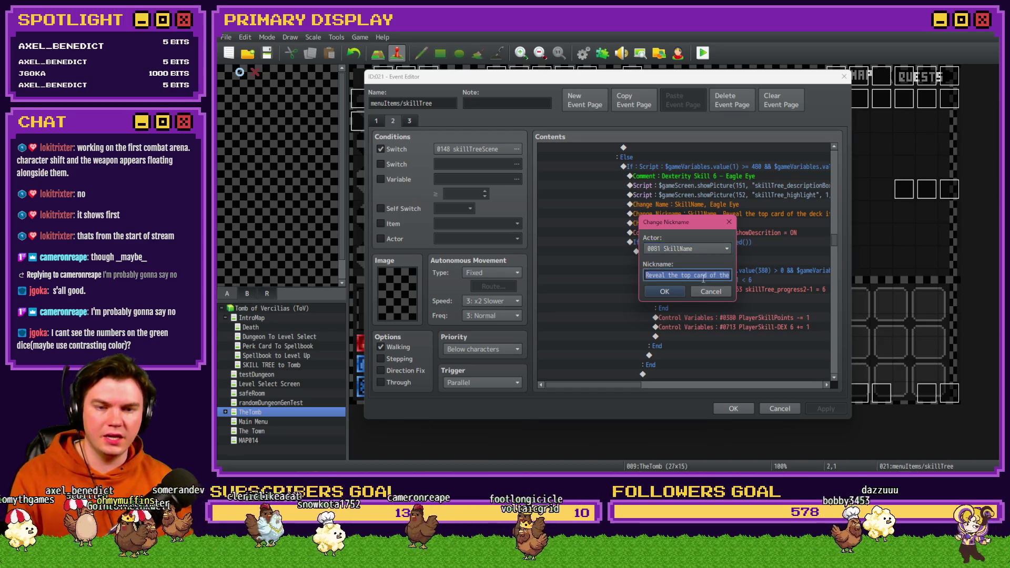
left_click(720, 293)
left_click(779, 409)
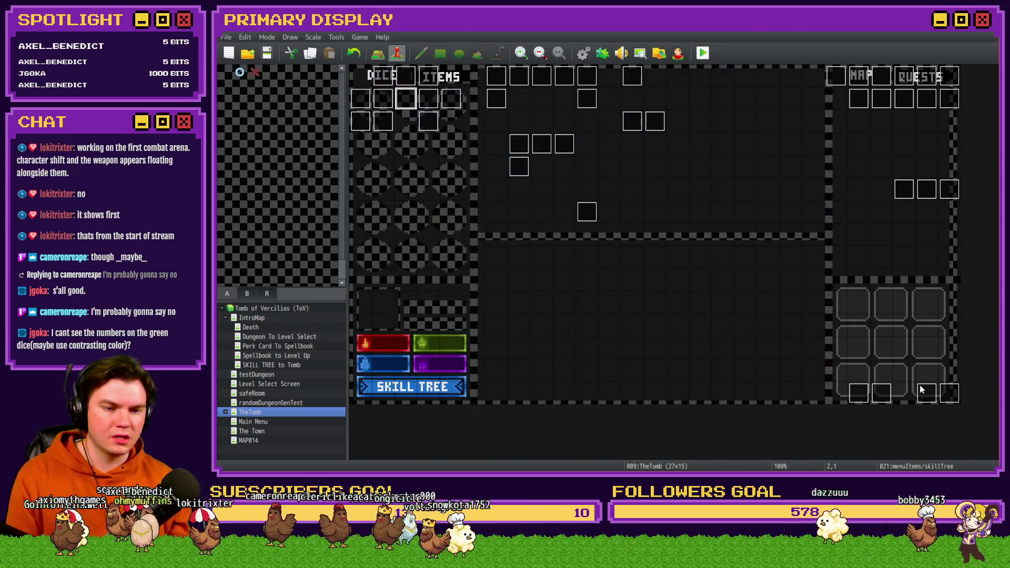
- Reopen Draw And Attack and paste the Ace-reveal description into the comment's second line
double_click(921, 391)
left_click_drag(840, 153, 842, 332)
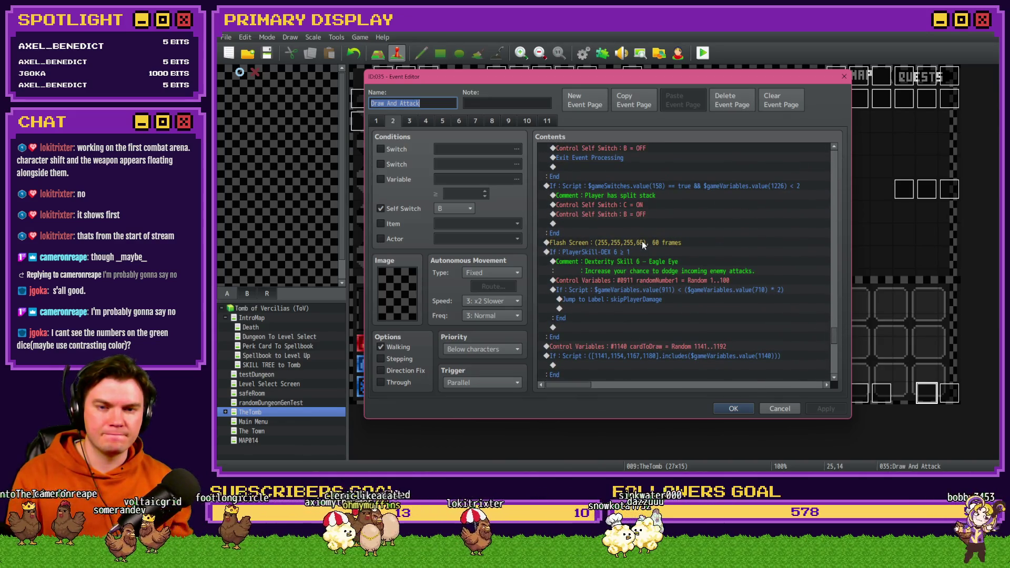
double_click(657, 272)
triple_click(771, 242)
type("Reveal the top card of the deck if it's an Ace")
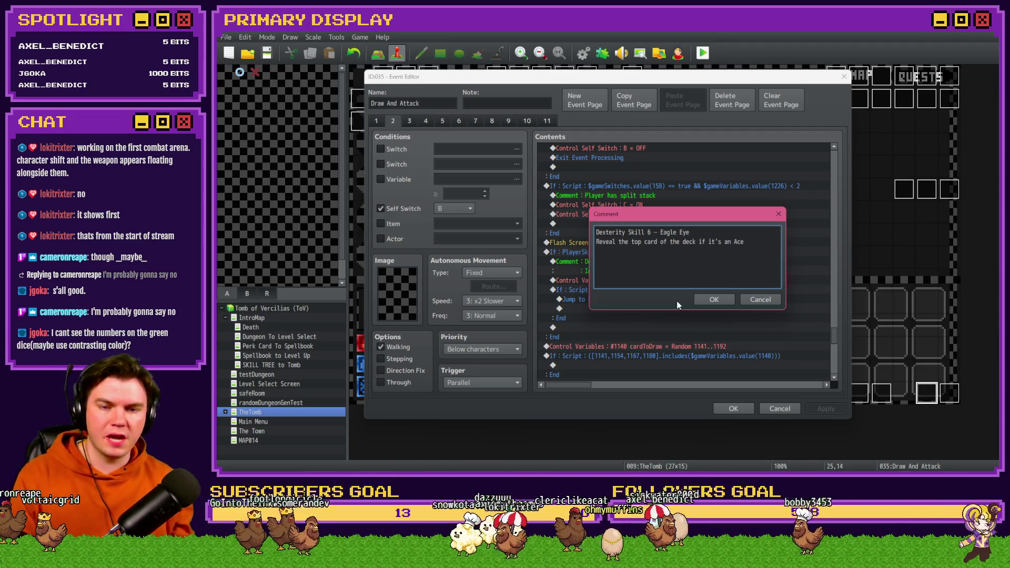
left_click(709, 301)
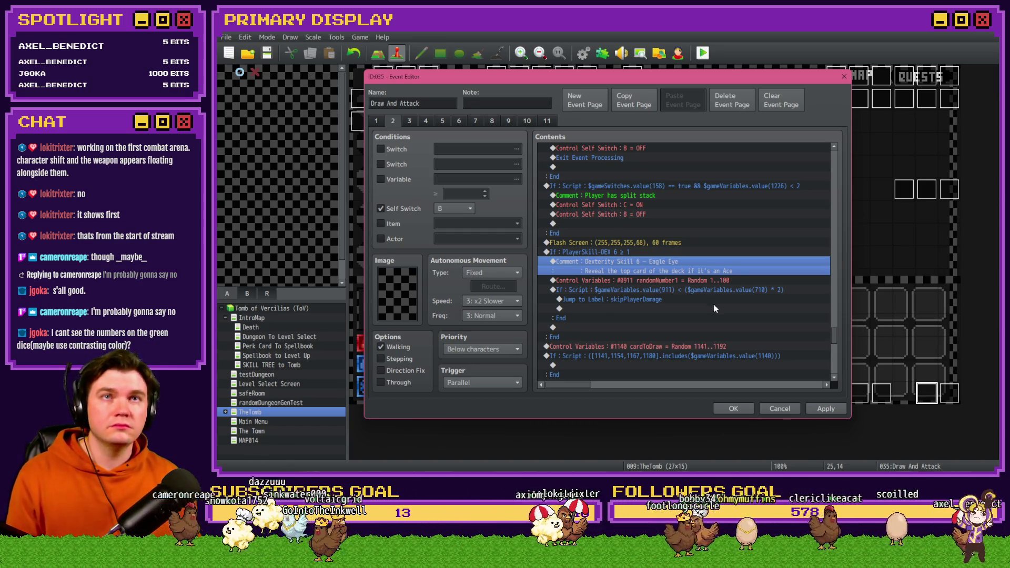
left_click(721, 287)
- Delete the randomNumber1 dodge roll and move the cardToDraw random line into the Eagle Eye branch
left_click(721, 280)
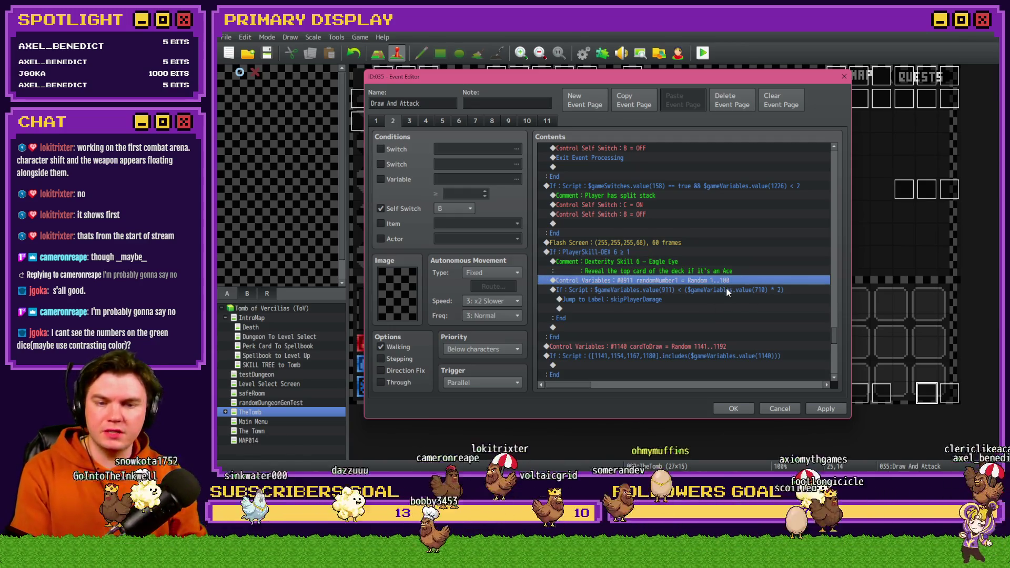
key("Delete")
key("Delete")
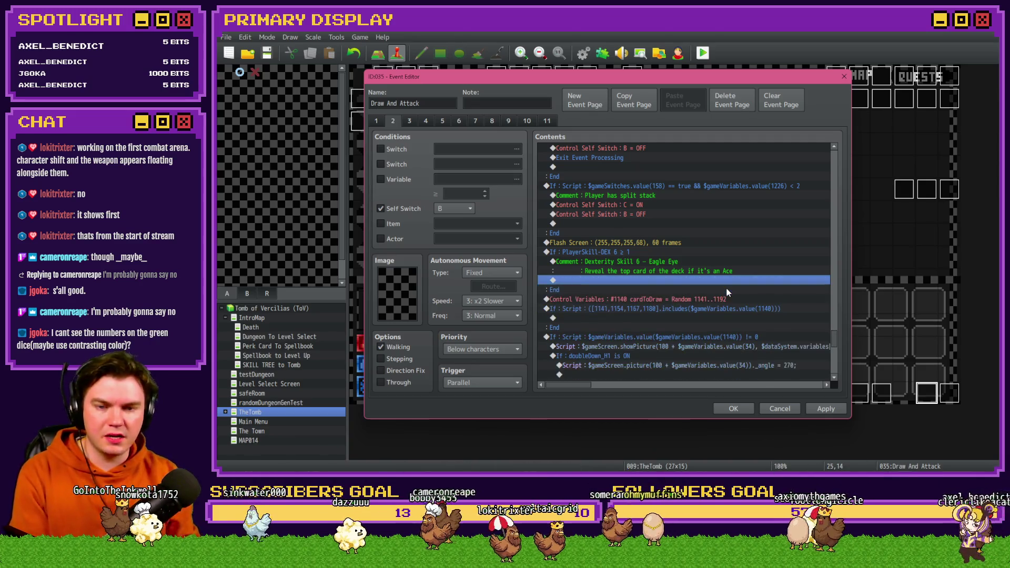
left_click(660, 254)
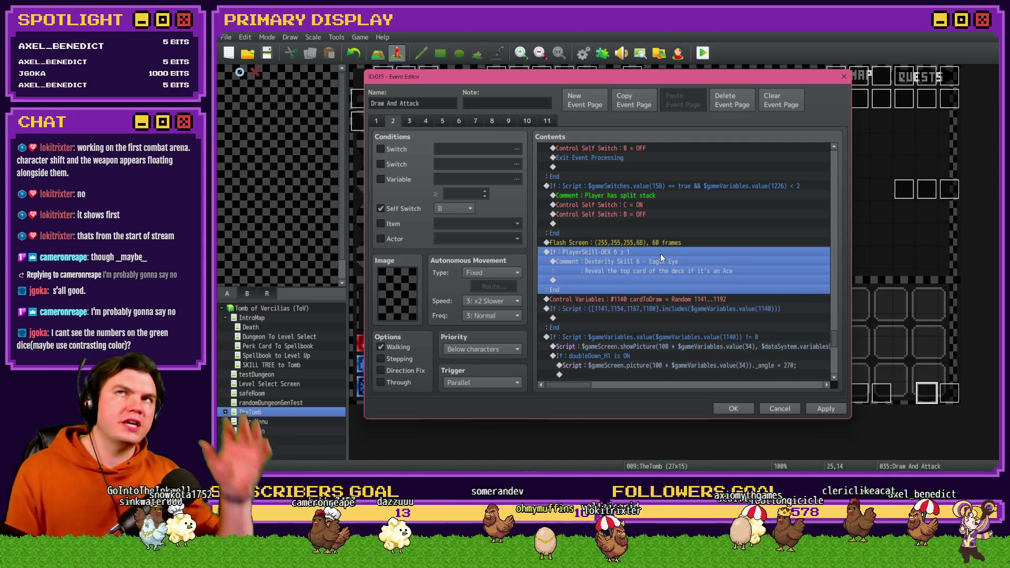
left_click(661, 259)
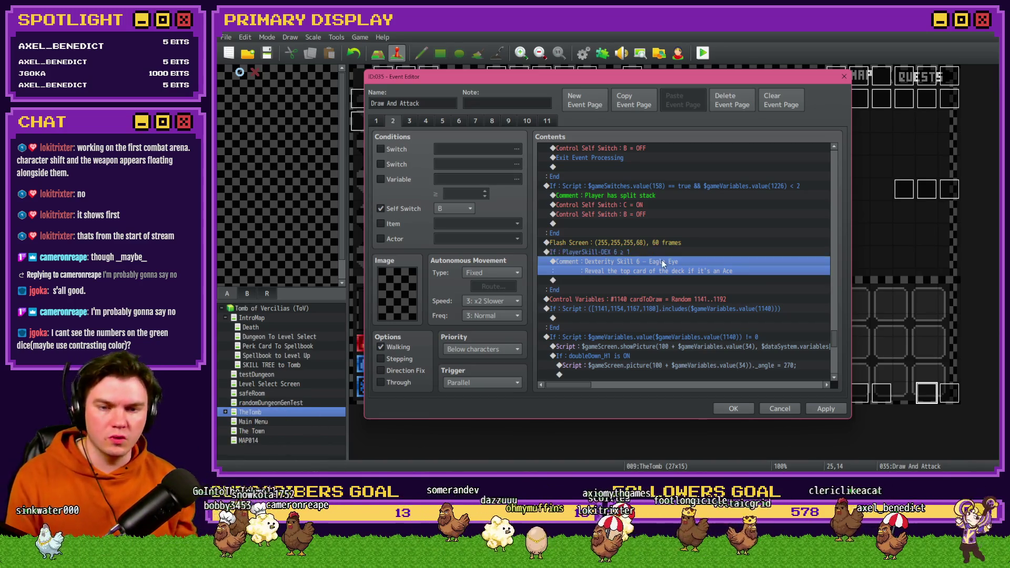
left_click(658, 300)
key("ctrl+x")
left_click(657, 280)
key("ctrl+v")
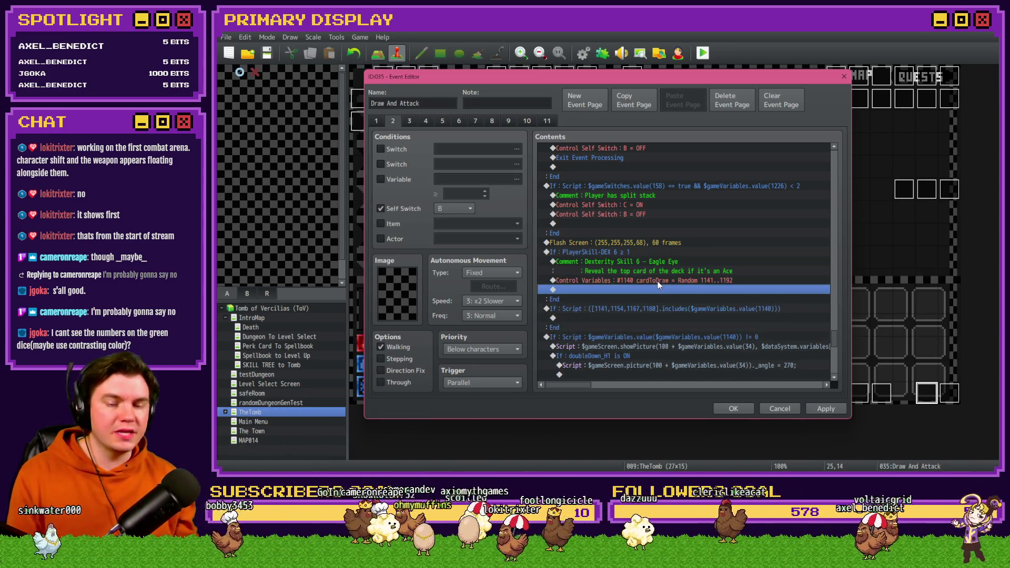
left_click(657, 282)
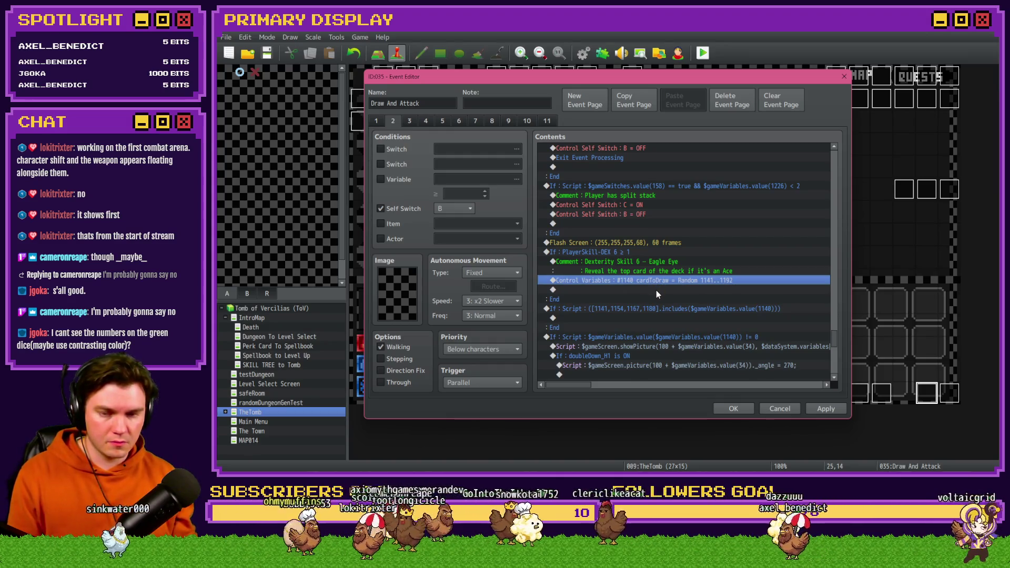
- Enable Create Else Branch on the PlayerSkill-DEX 6 condition
left_click(625, 252)
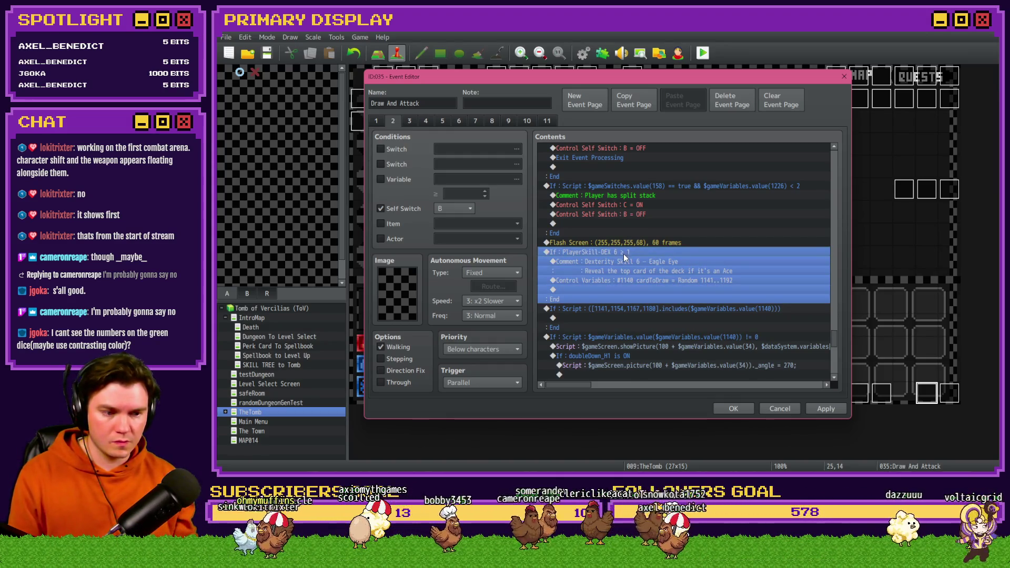
double_click(623, 254)
left_click(628, 333)
left_click(726, 344)
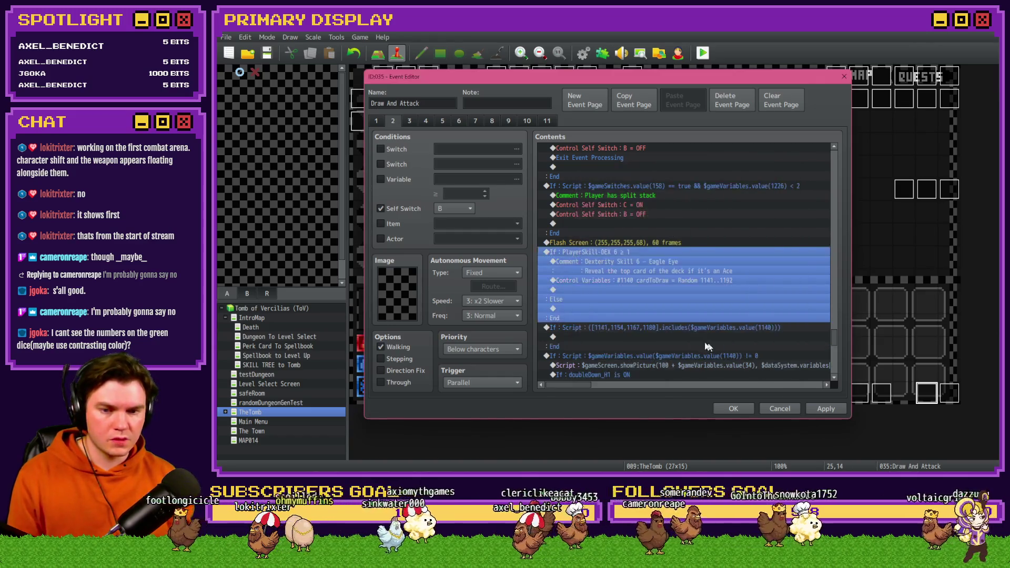
left_click_drag(834, 337, 840, 163)
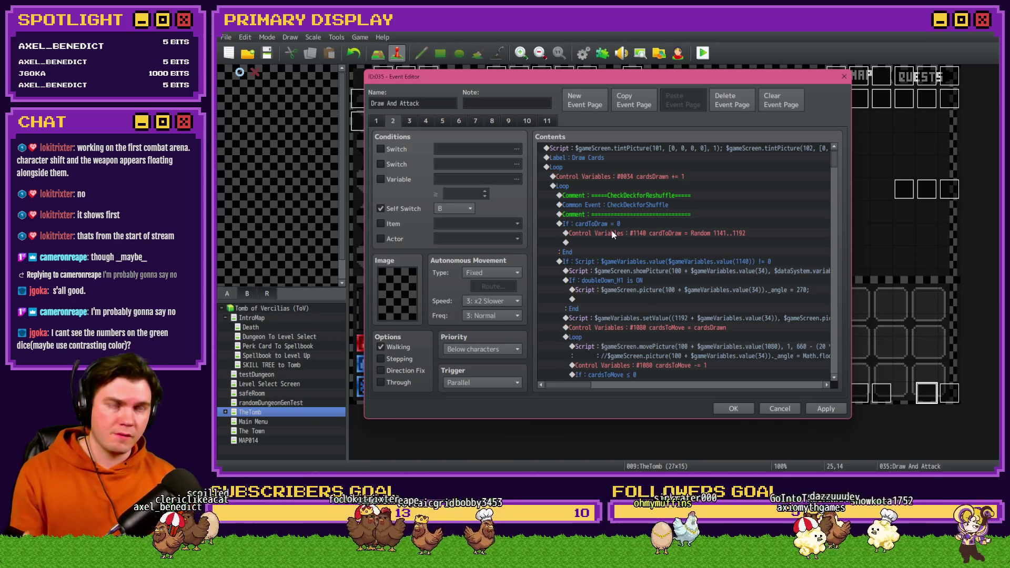
- Add a Control Variables command setting #1140 cardToDraw to 0
left_click(528, 121)
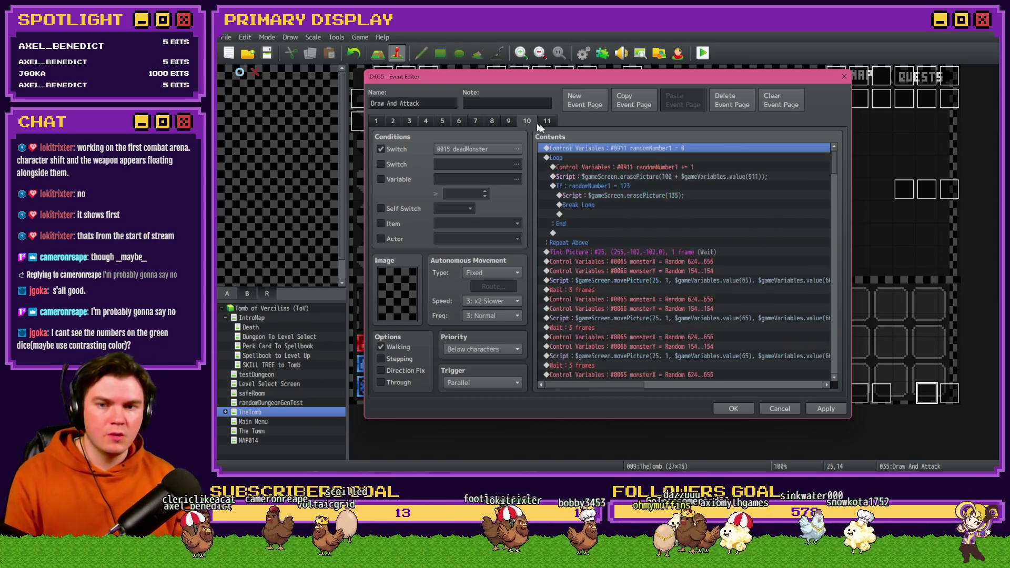
mouse_move(832, 163)
left_mouse_down()
mouse_move(825, 287)
mouse_move(844, 371)
left_mouse_up()
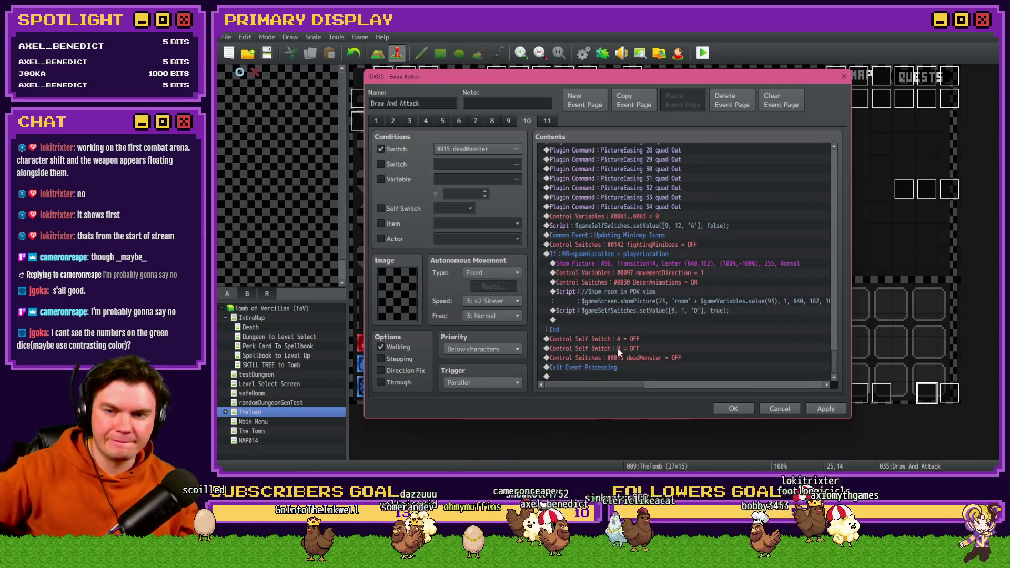
double_click(618, 366)
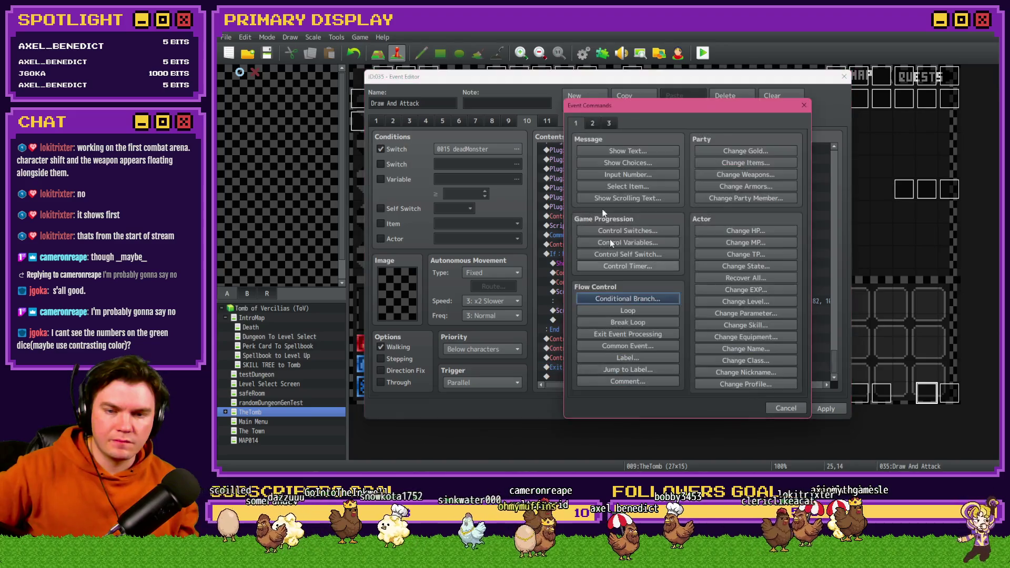
left_click(631, 242)
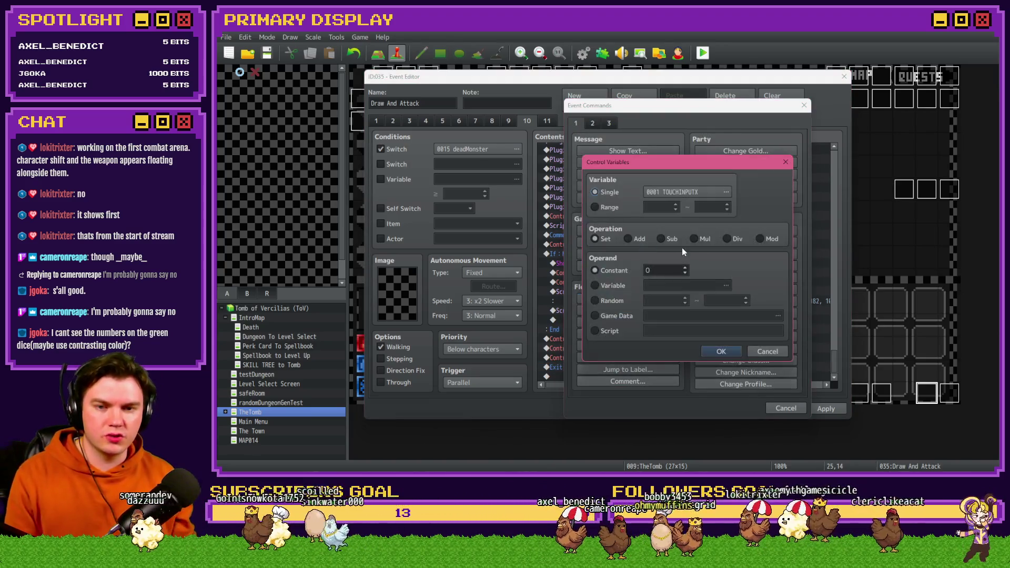
left_click(692, 189)
scroll(652, 252, "down", 5)
left_click(648, 292)
key("Down")
key("Down")
key("Down")
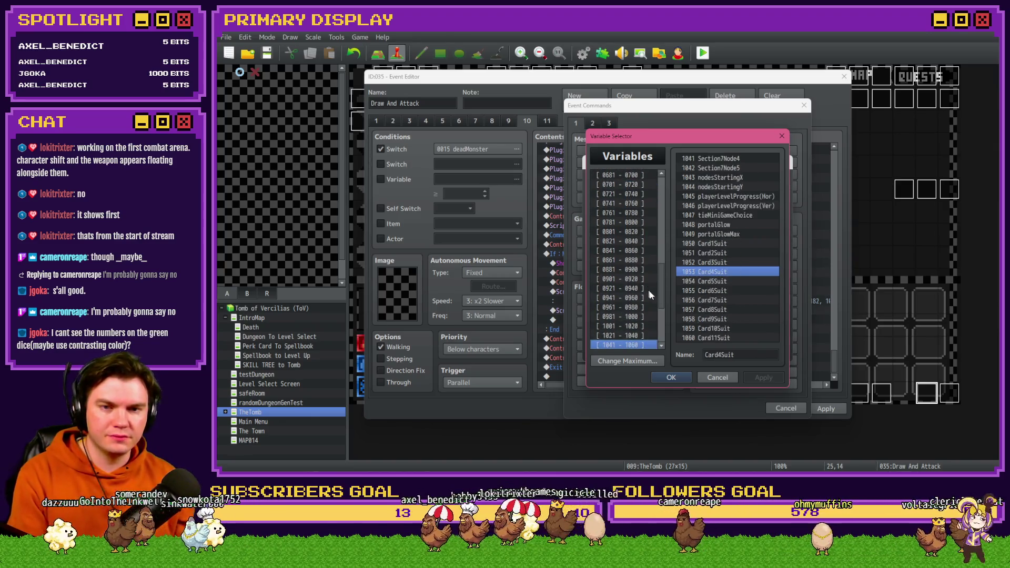
key("Up")
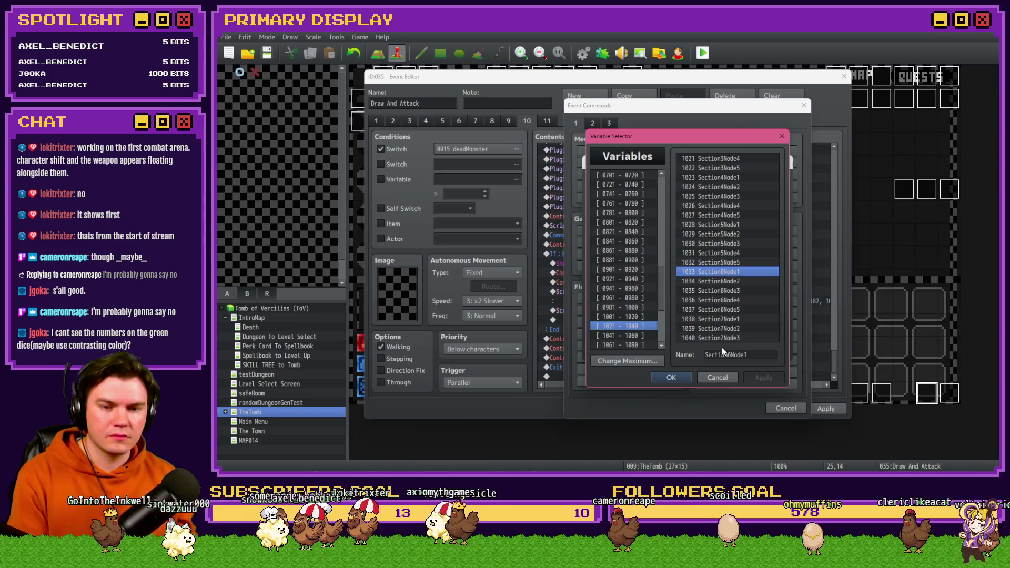
double_click(723, 339)
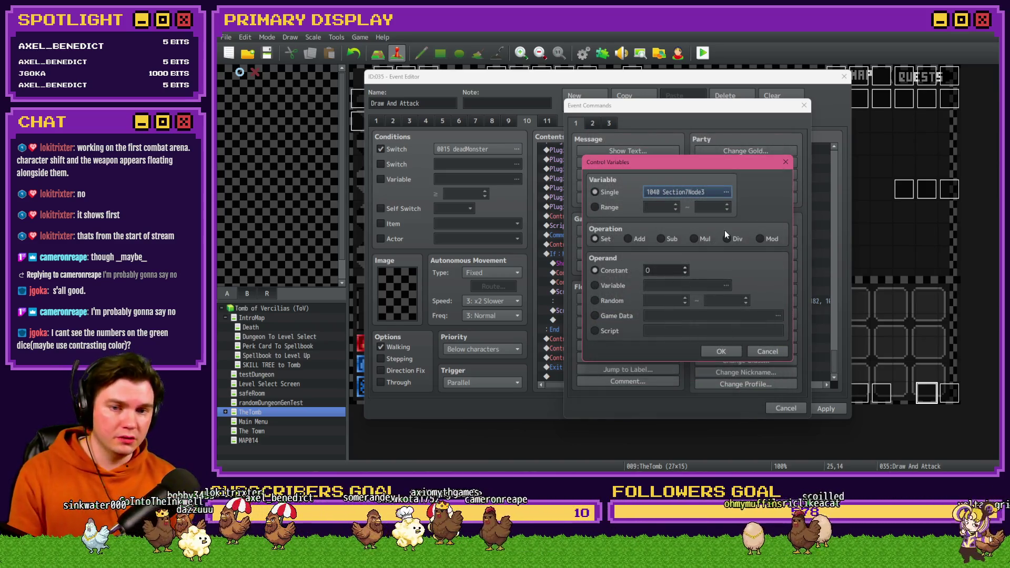
left_click(703, 191)
key("Down")
key("Down")
key("Down")
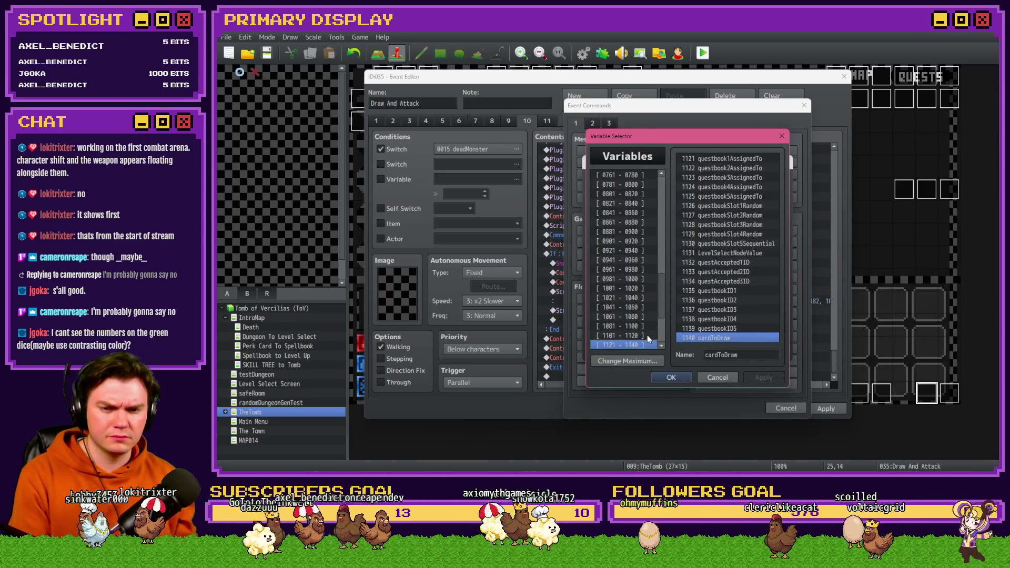
left_click(647, 336)
double_click(709, 338)
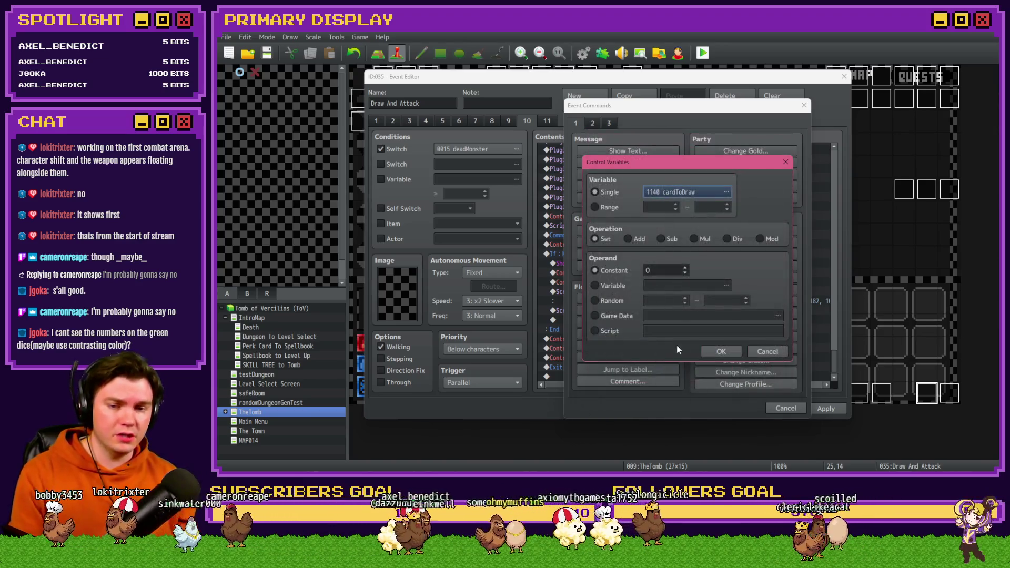
left_click(698, 376)
- Move the cardToDraw = 0 line above Control Self Switch A = OFF
left_click(670, 358)
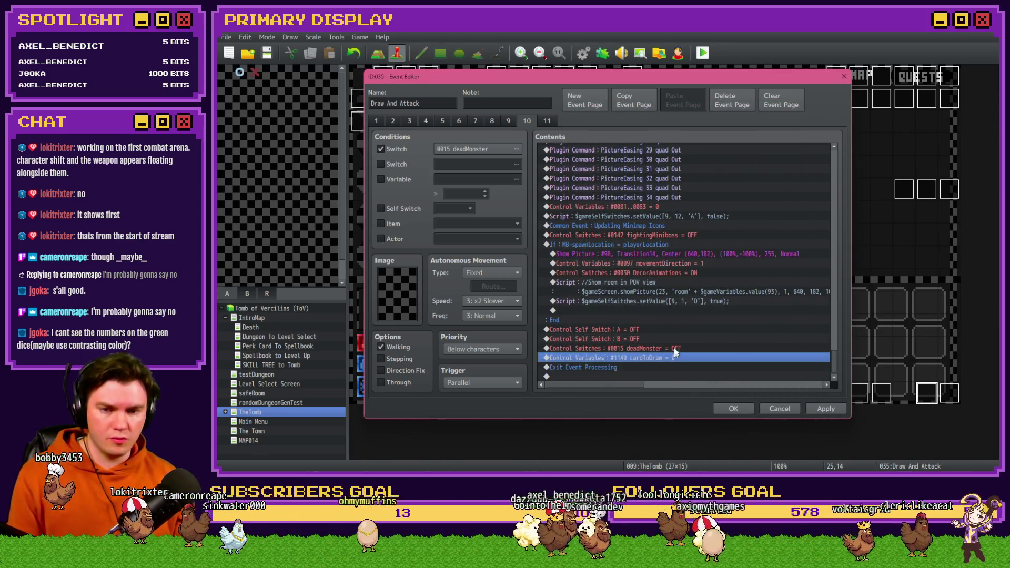
key("ctrl+x")
left_click(668, 337)
key("ctrl+v")
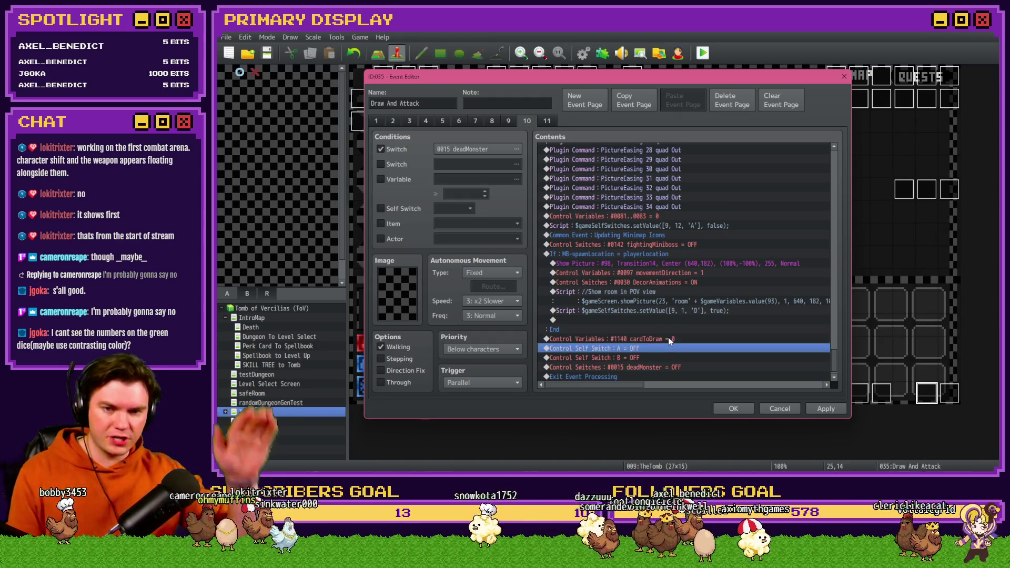
- Apply the page 1 changes and locate page 2's Dexterity Skill 6 – Eagle Eye block
left_click(826, 409)
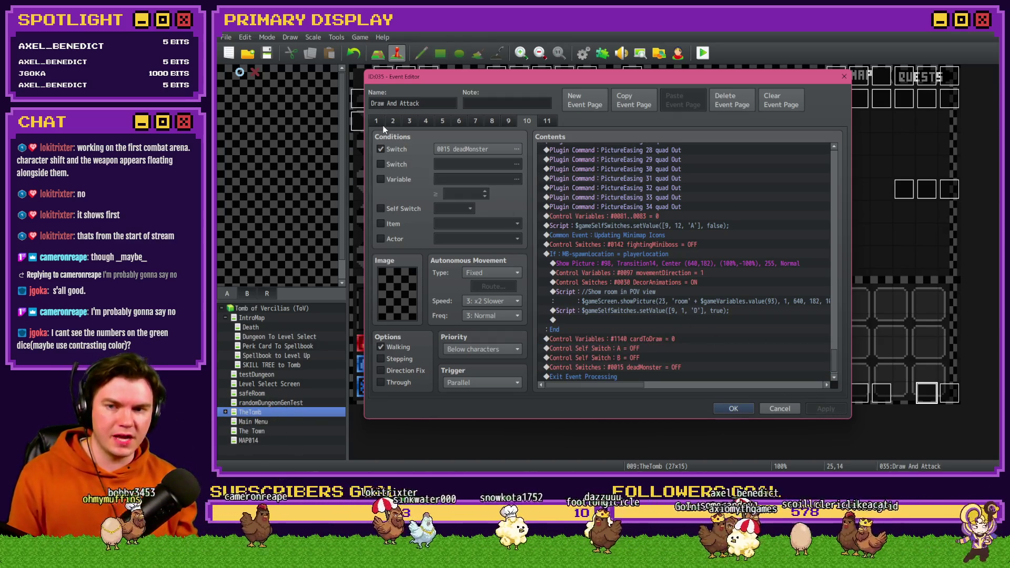
left_click(390, 121)
mouse_move(832, 159)
left_mouse_down()
mouse_move(843, 354)
mouse_move(845, 337)
left_mouse_up()
left_click(655, 253)
- Paste a cardToDraw reset onto the empty line under Else
left_click(651, 265)
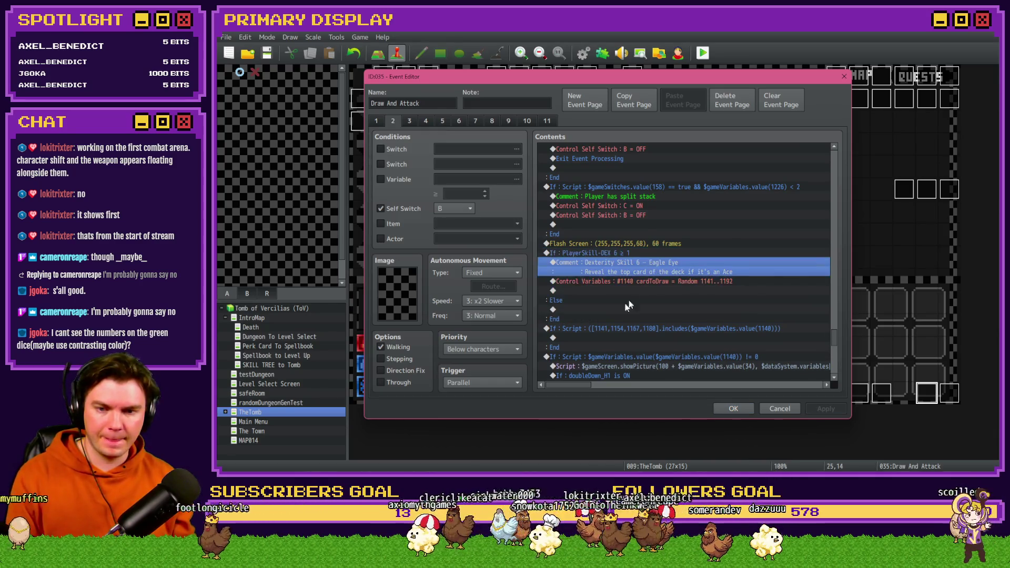
left_click(620, 310)
key("ctrl+v")
left_click(643, 310)
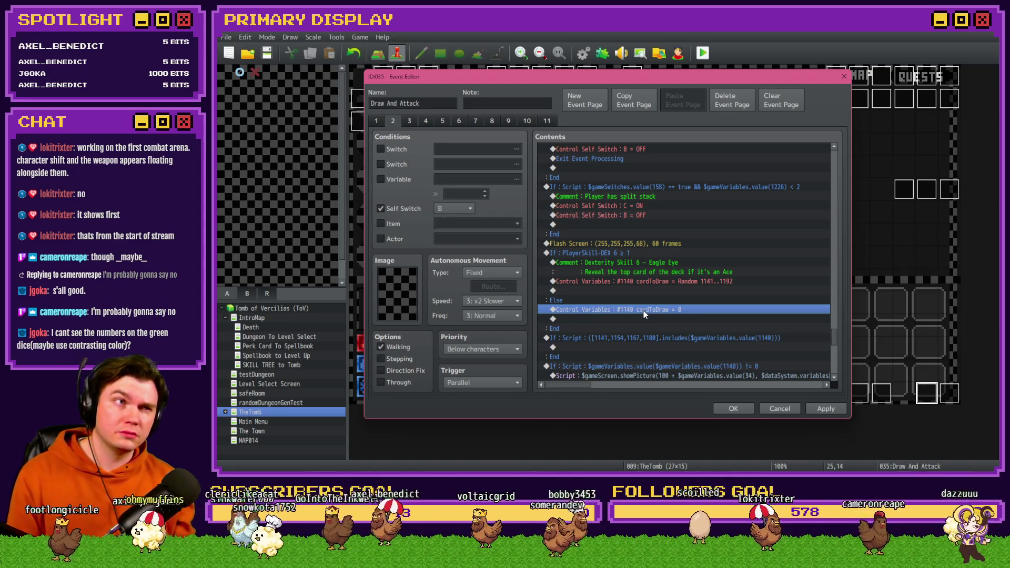
- Find and select the Ace check If block further down the list
scroll(683, 342, "down", 10)
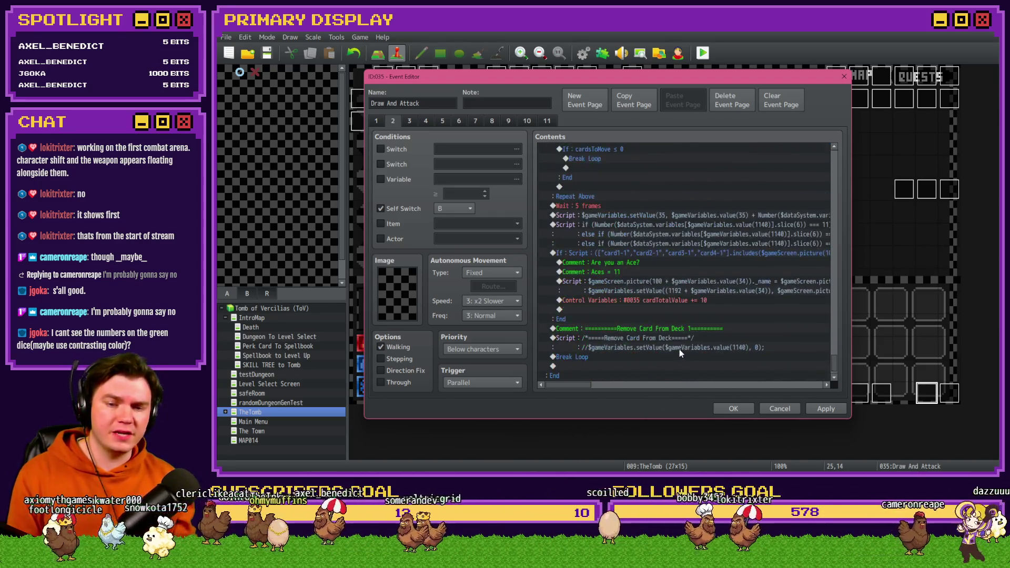
scroll(680, 349, "down", 1)
left_click(635, 374)
scroll(636, 358, "up", 6)
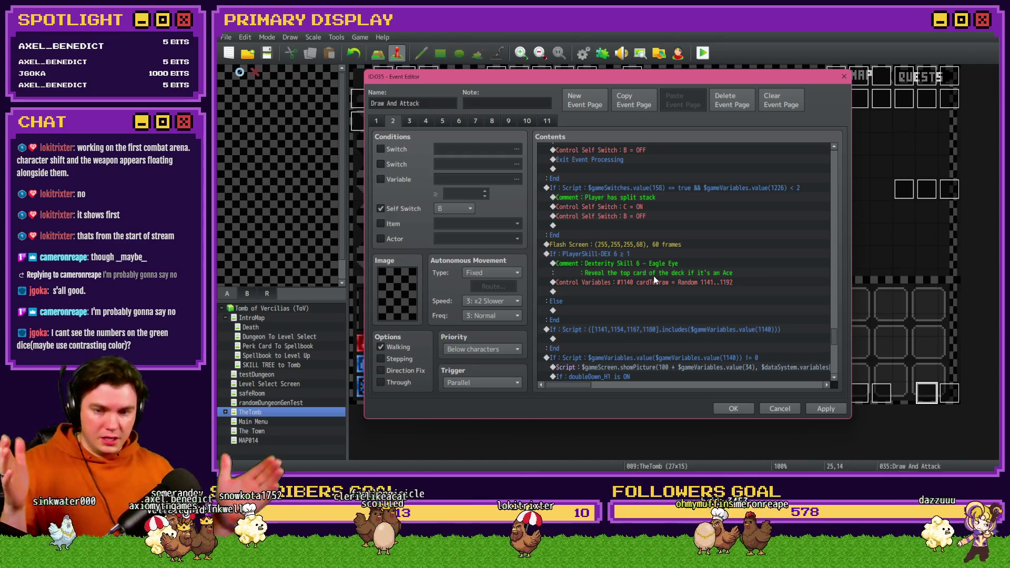
scroll(655, 280, "down", 2)
left_click(656, 281)
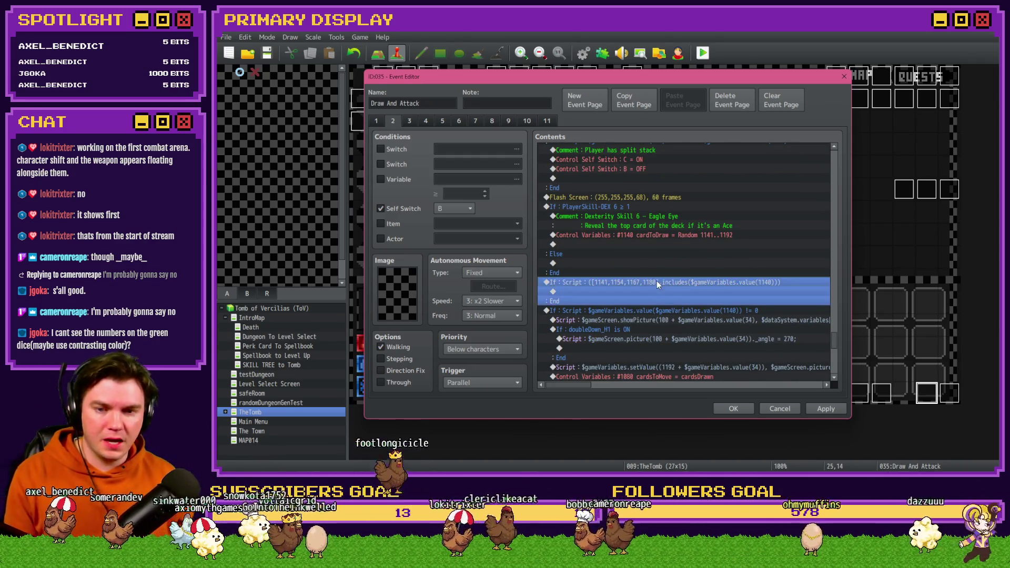
- Move the [1141,1154,1167,1180].includes Ace check into Eagle Eye, below the Random 1141..1192 line
key("Delete")
left_click(648, 235)
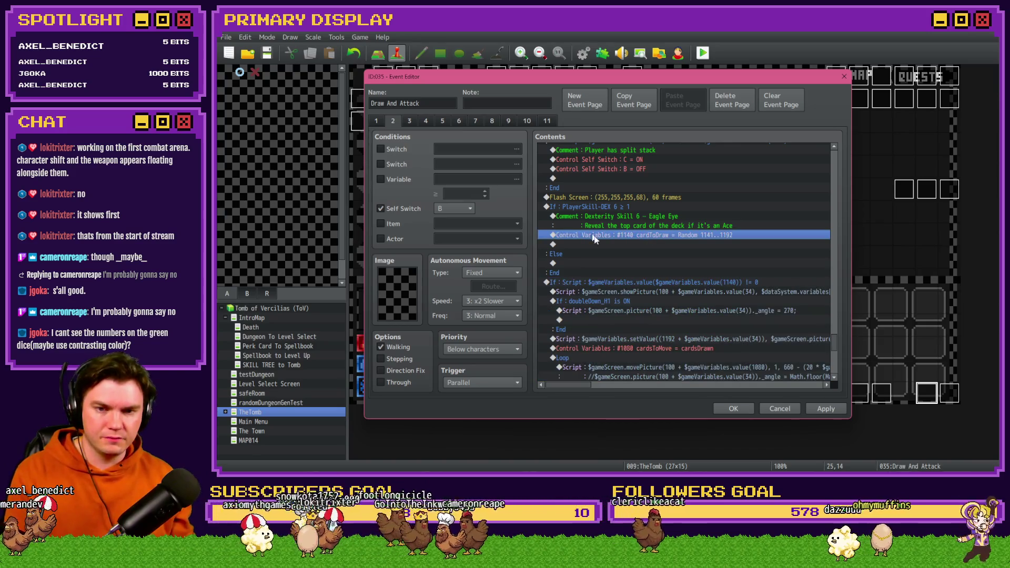
key("ctrl+v")
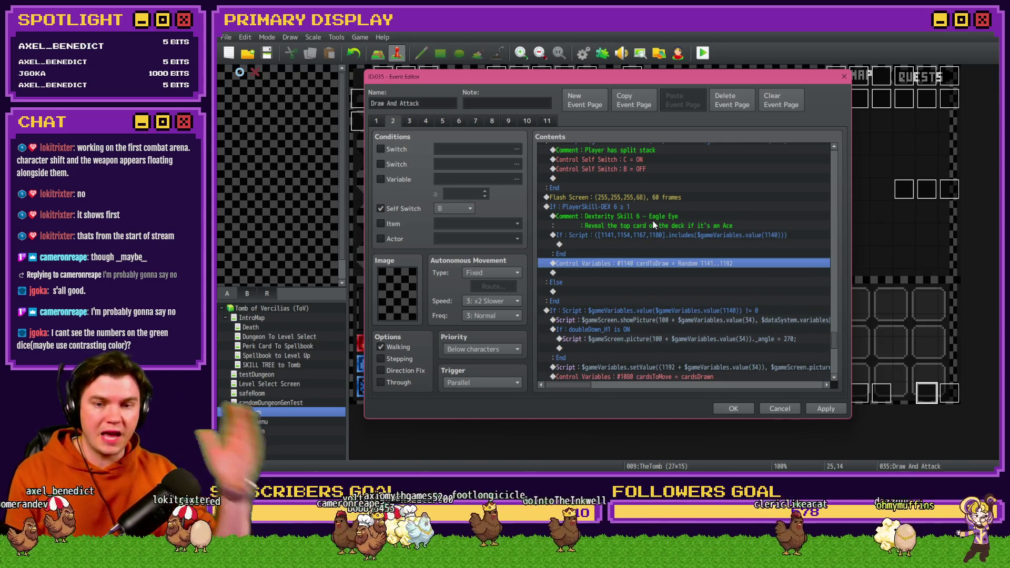
left_click(652, 236)
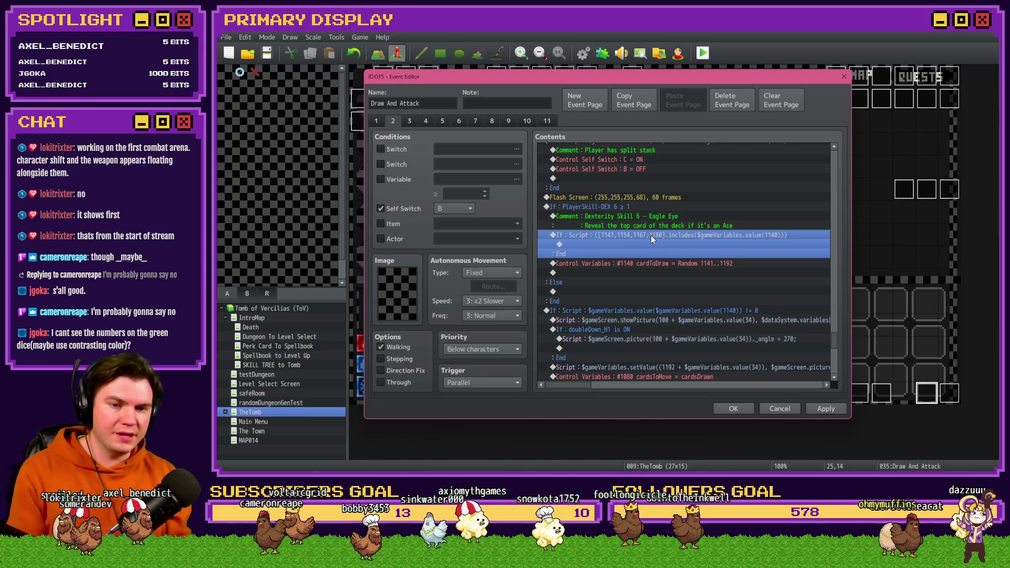
left_click_drag(652, 235, 671, 244)
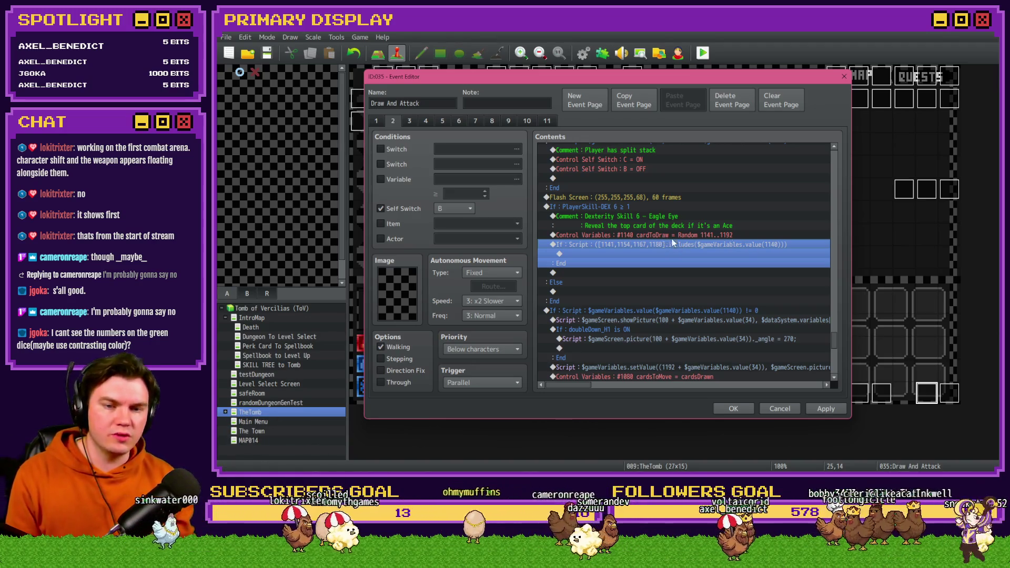
left_click(625, 254)
double_click(624, 254)
- Insert the comment '==========It's An Ace!==========' inside the Ace check
left_click(634, 380)
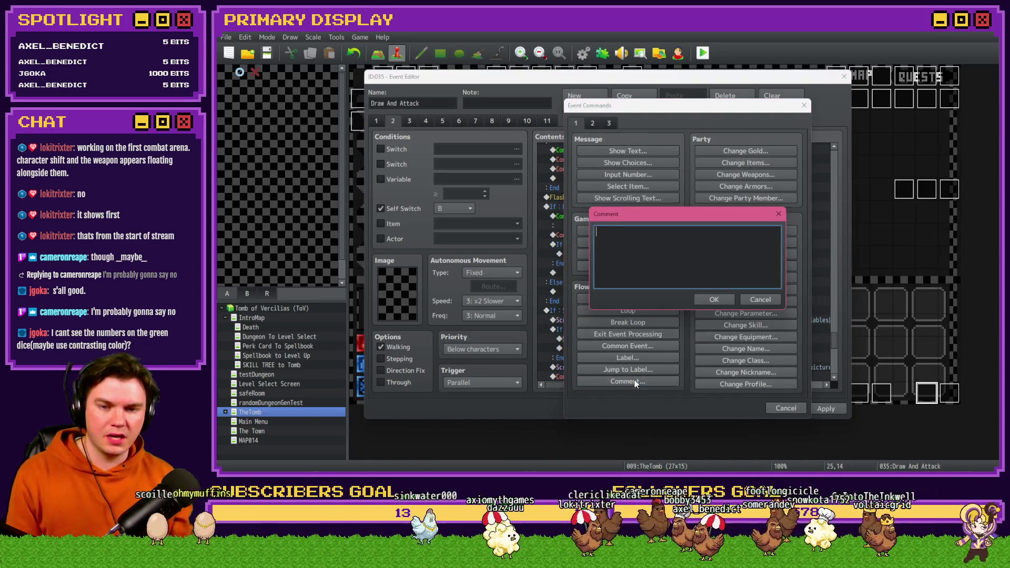
type("=====")
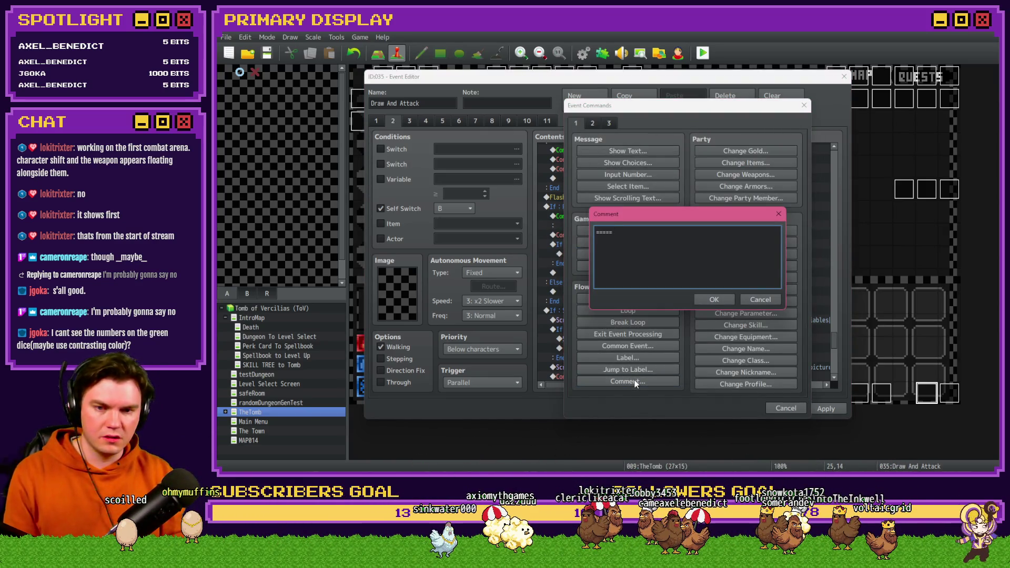
type("=====It's An ")
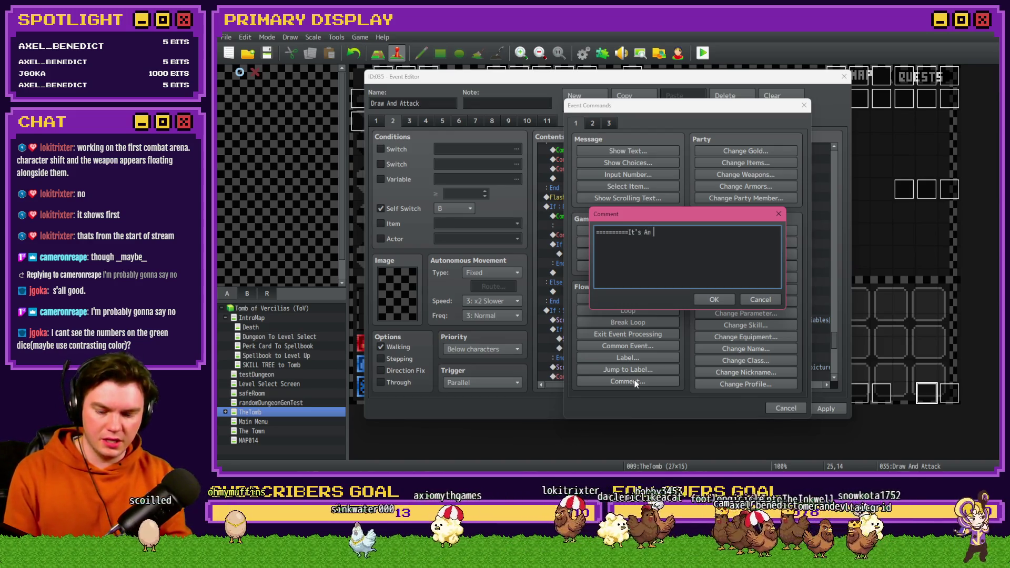
type("Ace!==========")
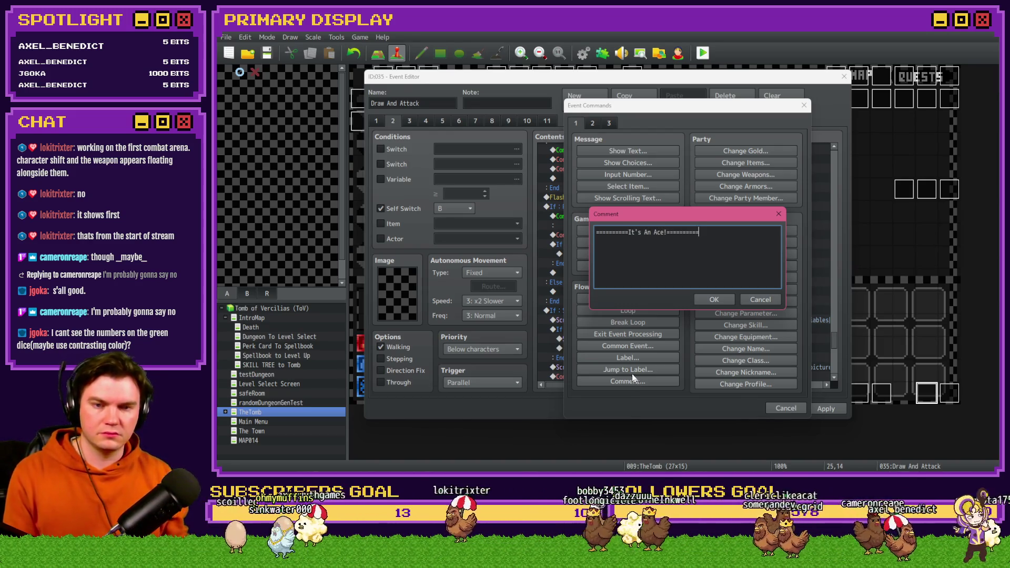
left_click(714, 300)
left_click(654, 253)
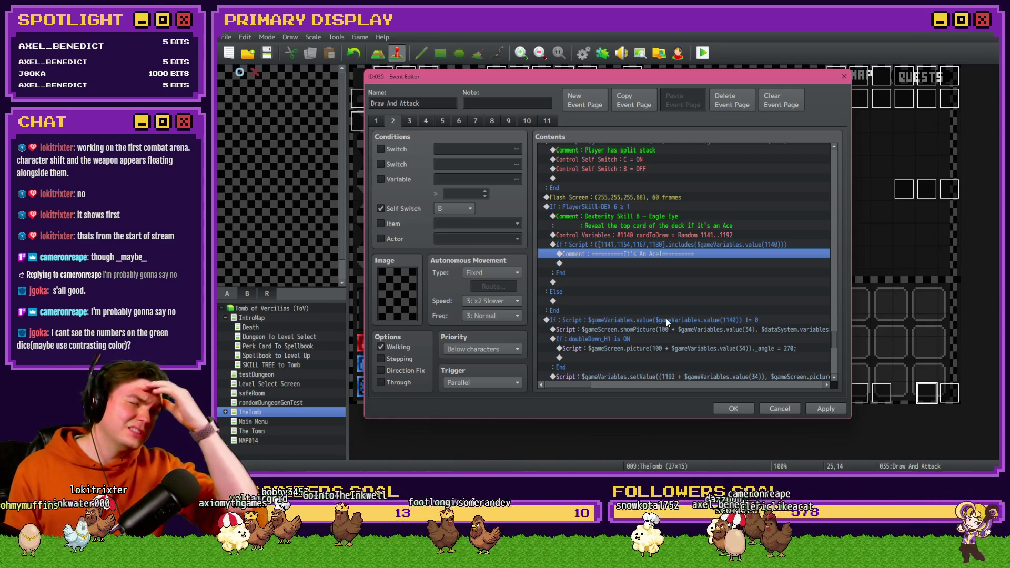
- Cut the $gameScreen.showPicture script line and paste it beneath the It's An Ace! comment
scroll(671, 324, "down", 2)
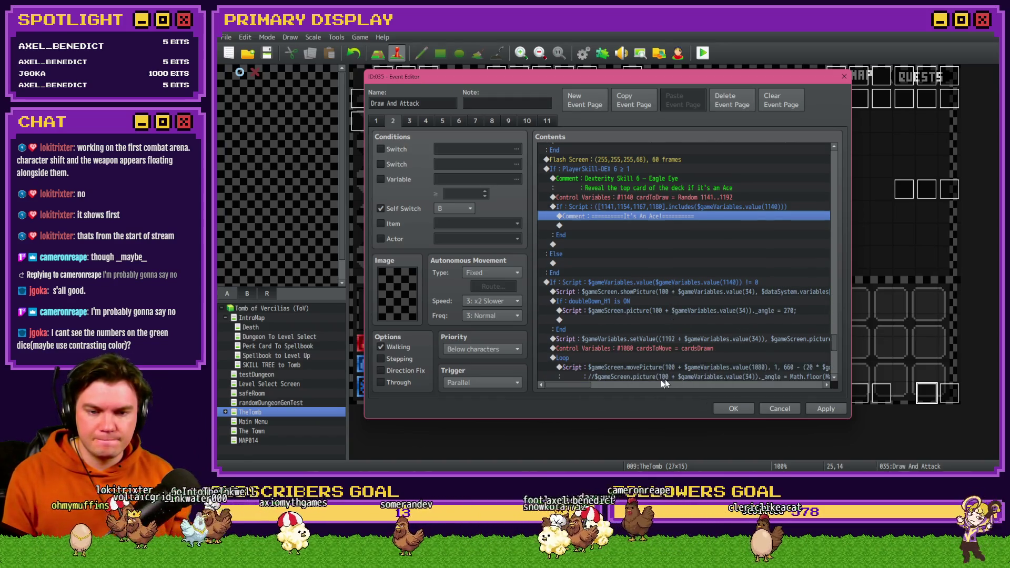
mouse_move(579, 387)
left_mouse_down()
mouse_move(626, 391)
mouse_move(576, 387)
left_mouse_up()
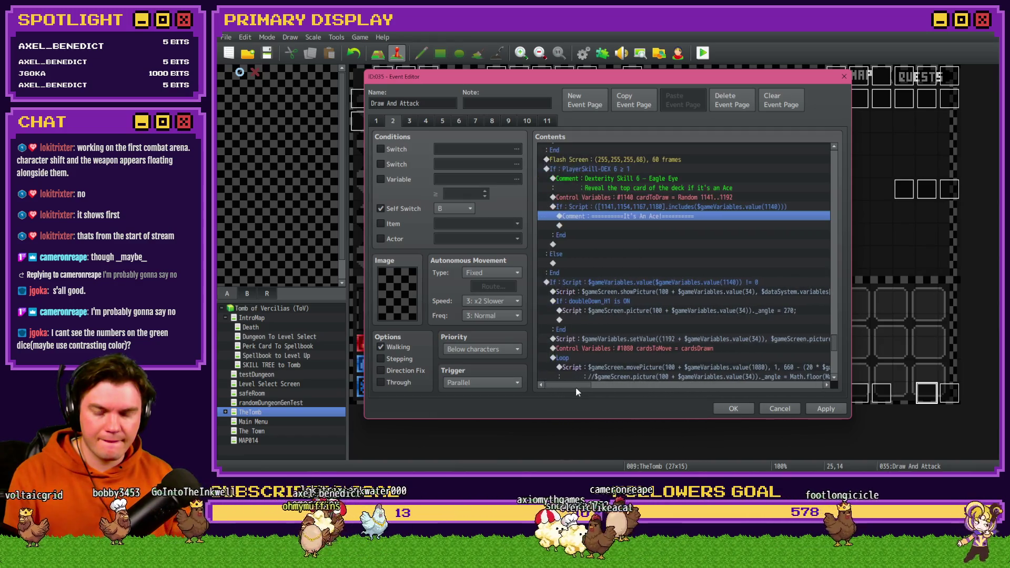
left_click(661, 293)
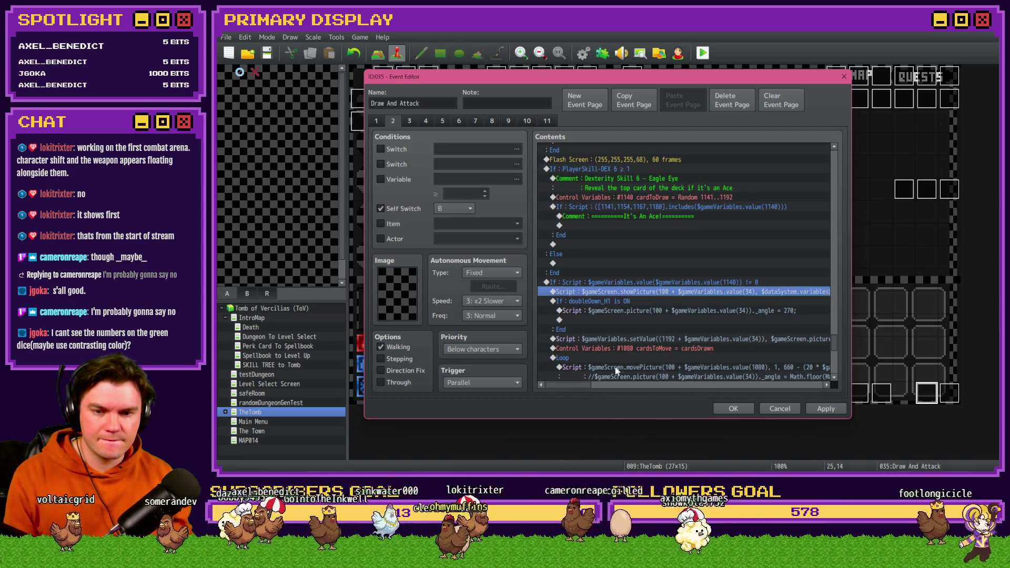
mouse_move(581, 386)
left_mouse_down()
mouse_move(615, 383)
mouse_move(583, 383)
left_mouse_up()
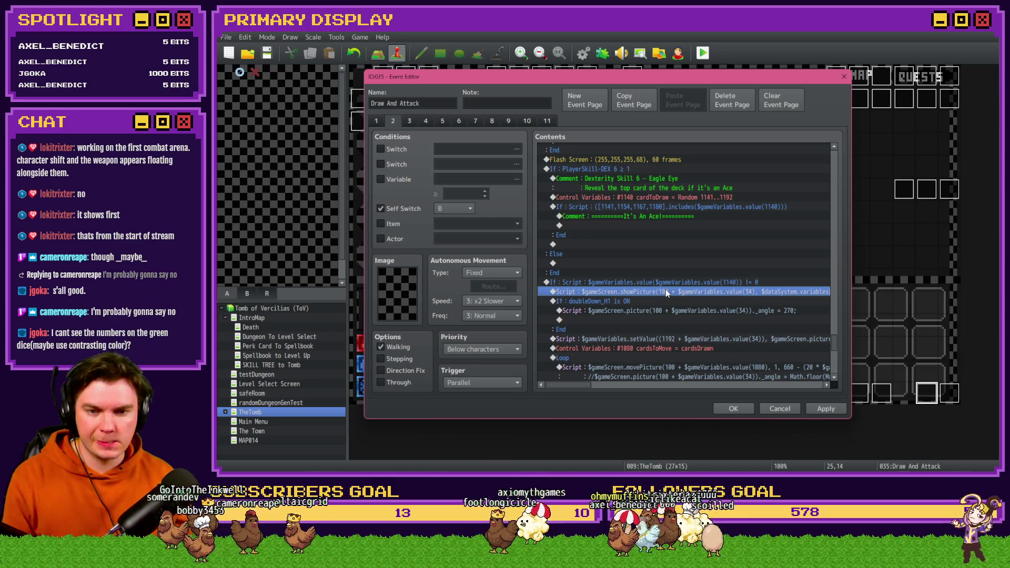
key("Delete")
left_click(646, 225)
key("ctrl+v")
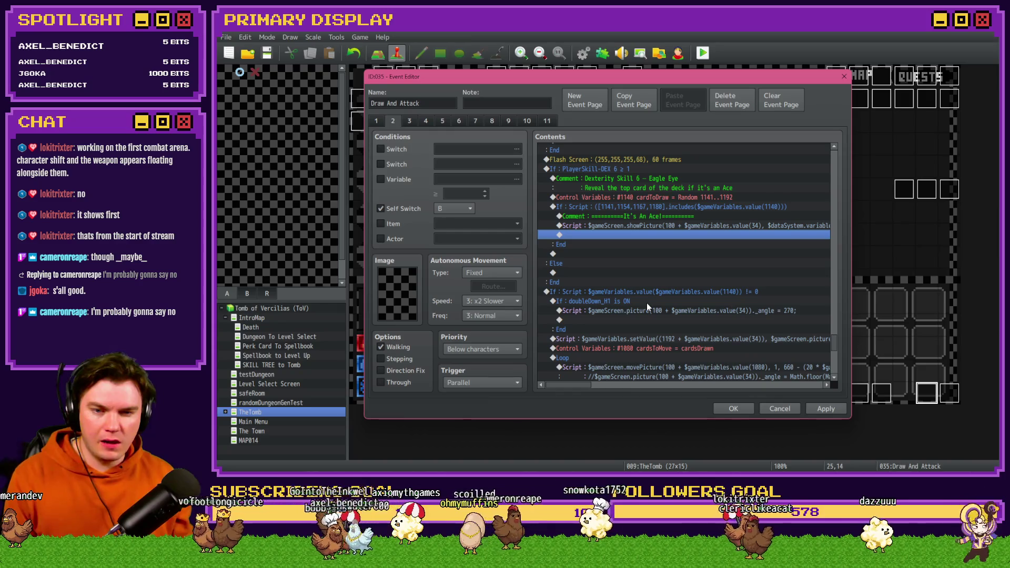
scroll(646, 303, "down", 7)
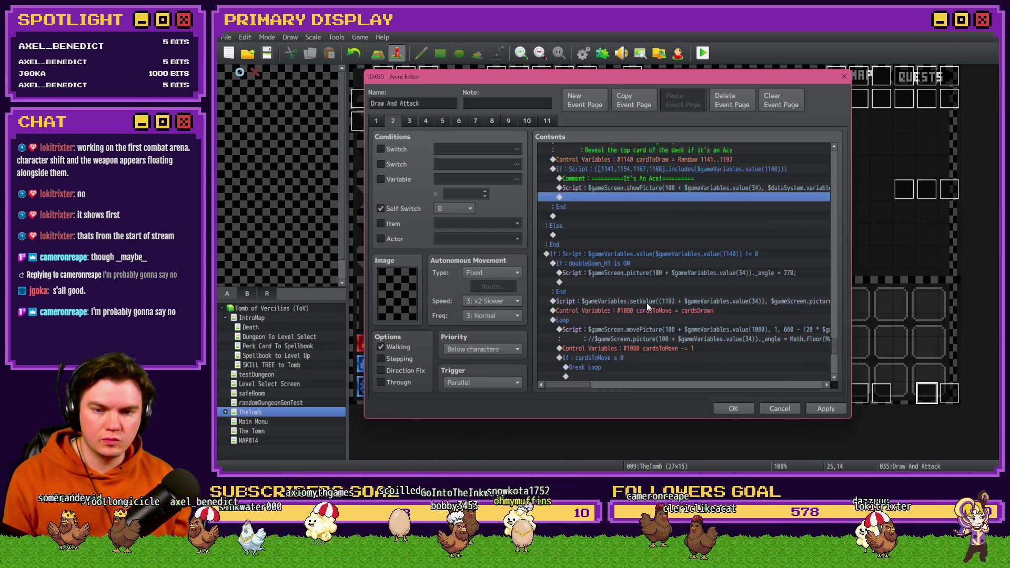
- Review the finished Eagle Eye branch and select its showPicture script command
scroll(648, 308, "down", 3)
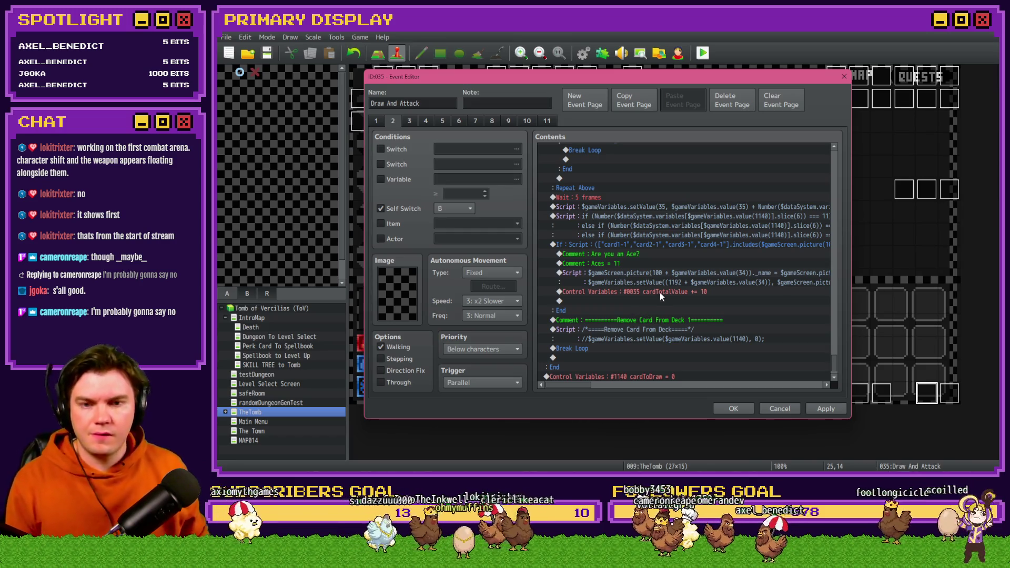
scroll(658, 292, "up", 5)
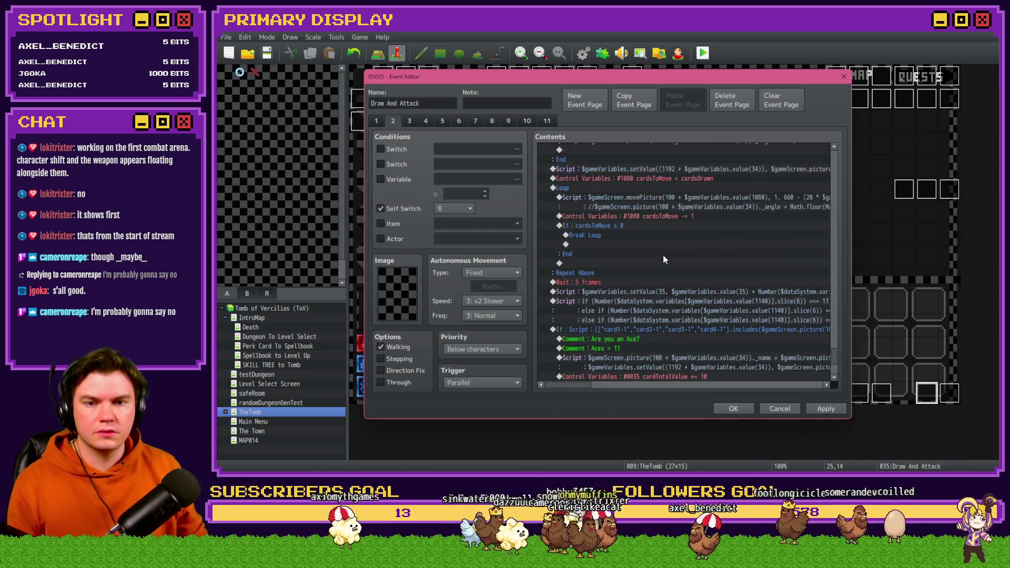
scroll(675, 288, "up", 3)
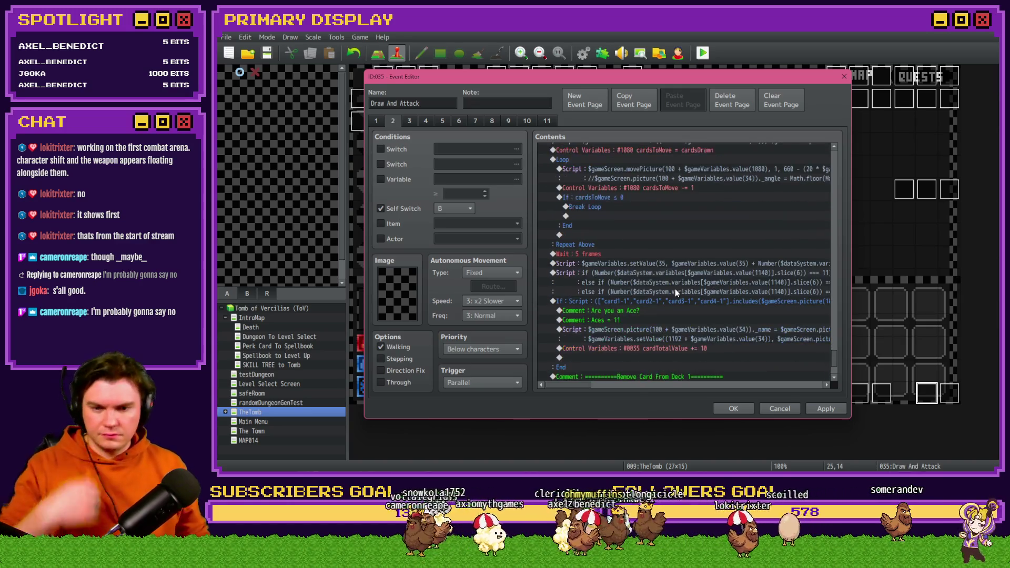
scroll(673, 289, "up", 4)
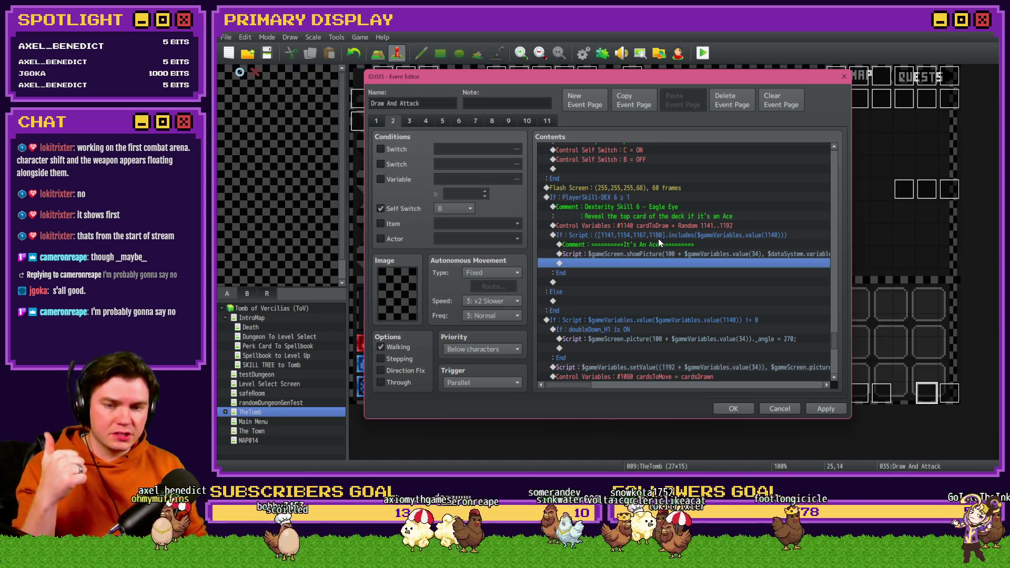
left_click(661, 254)
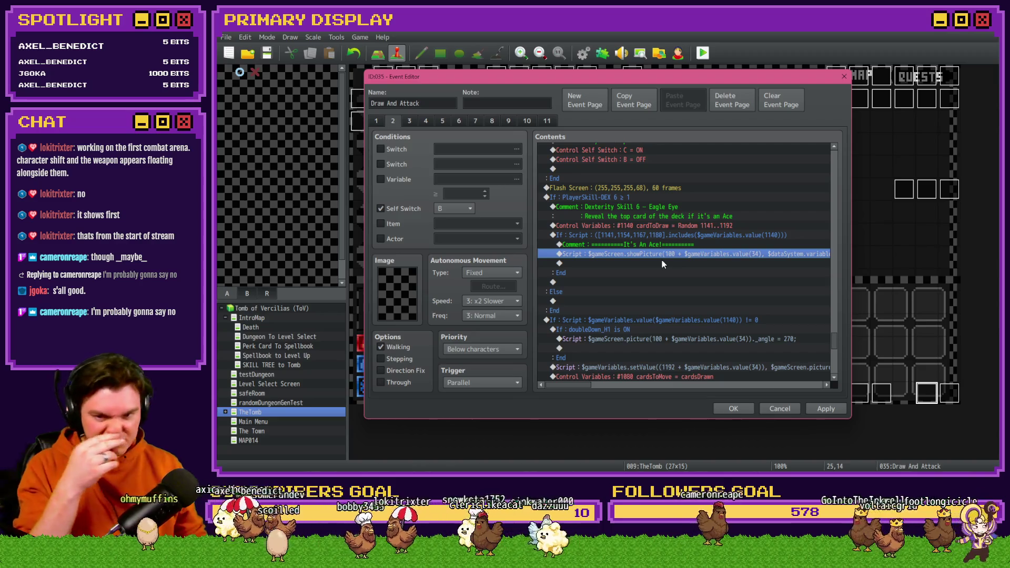
- Uncheck Create Else Branch on the If : PlayerSkill-DEX Eagle Eye condition
left_click(663, 244)
left_click(667, 238)
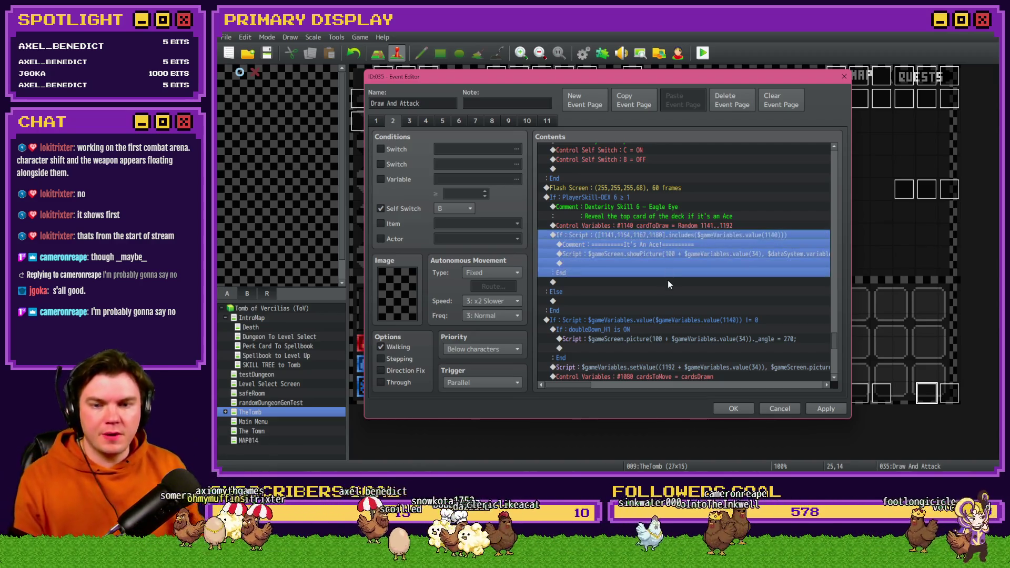
double_click(646, 198)
left_click(634, 331)
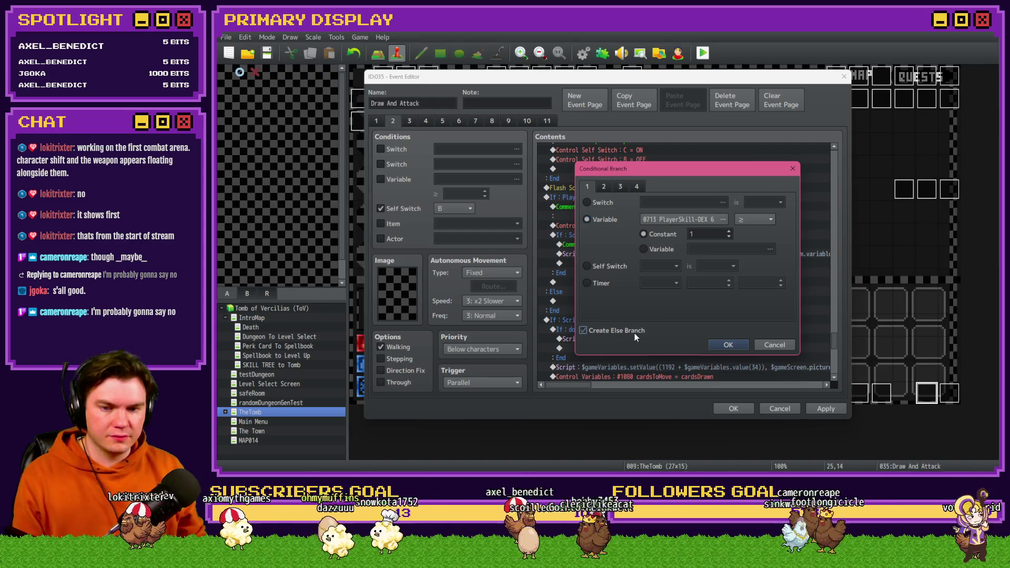
left_click(728, 344)
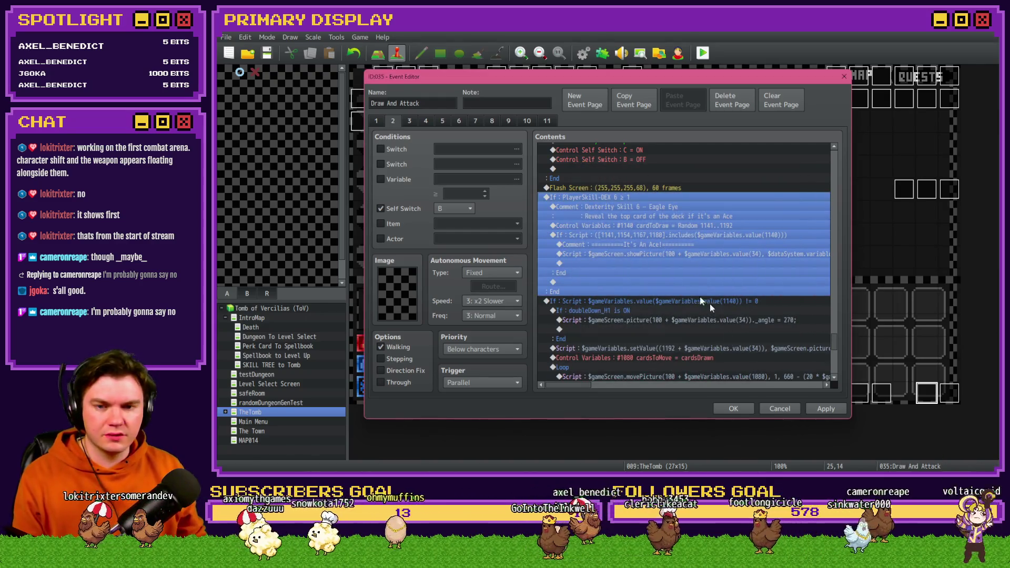
- Delete the If : Script $gameVariables.value(1140) != 0 card-drawing block after the Eagle Eye check
left_click(632, 303)
scroll(660, 346, "down", 4)
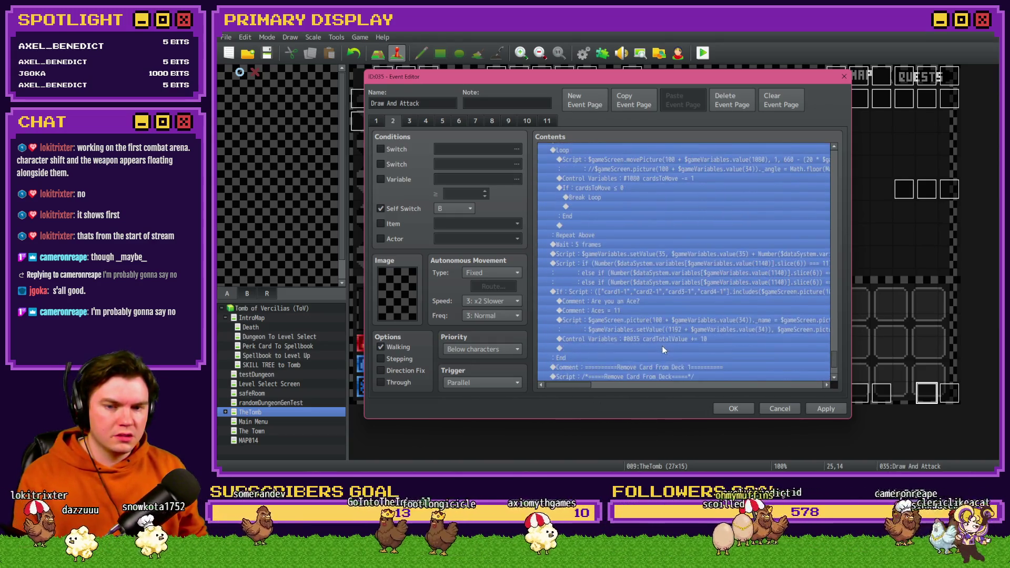
scroll(664, 342, "down", 2)
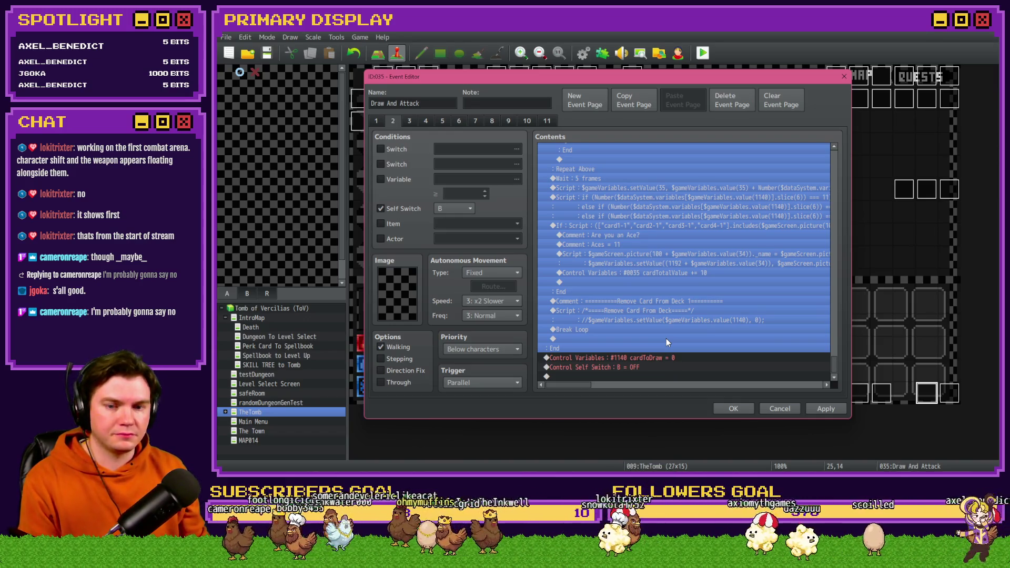
key("Delete")
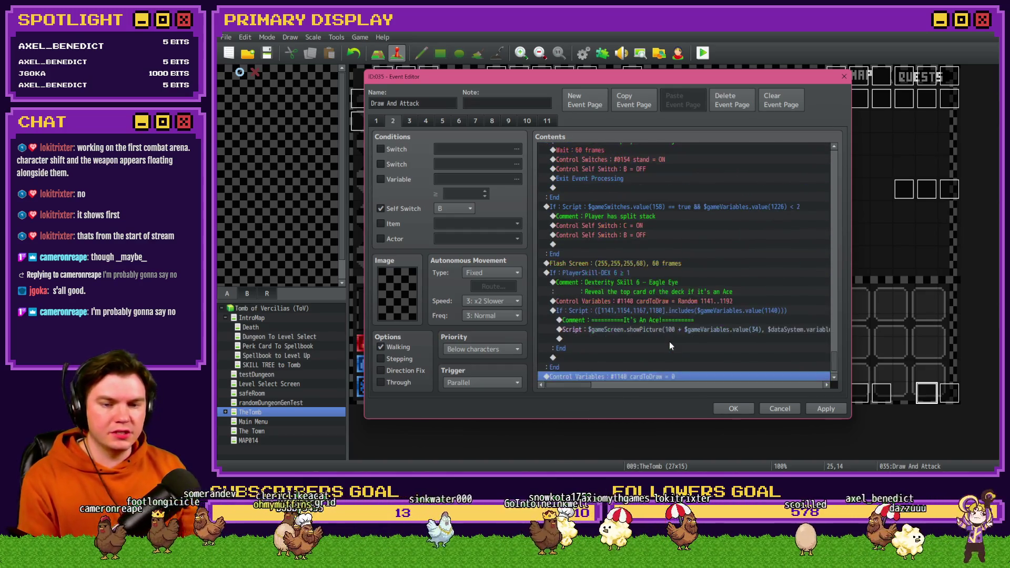
scroll(669, 346, "down", 1)
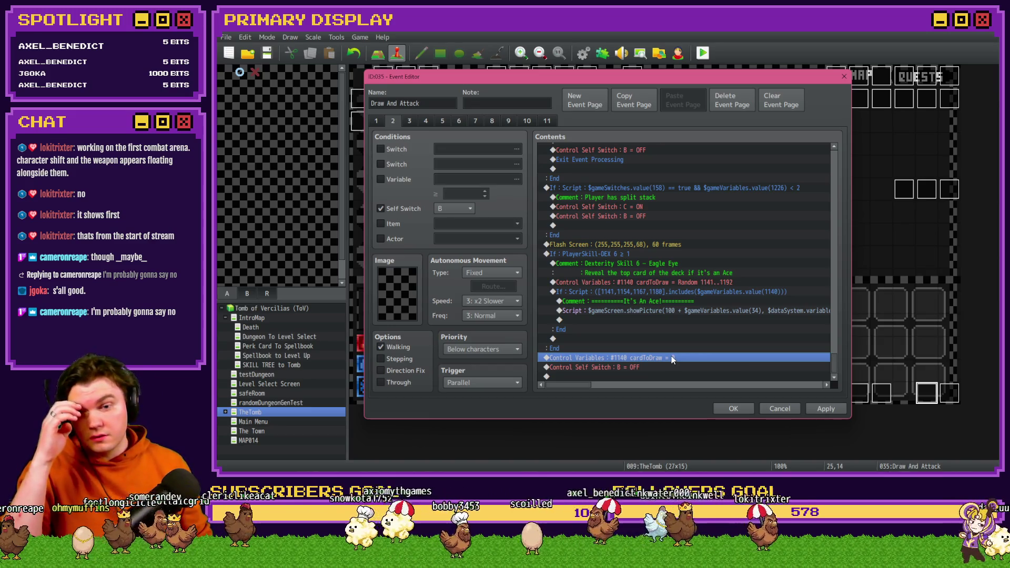
left_click(686, 292)
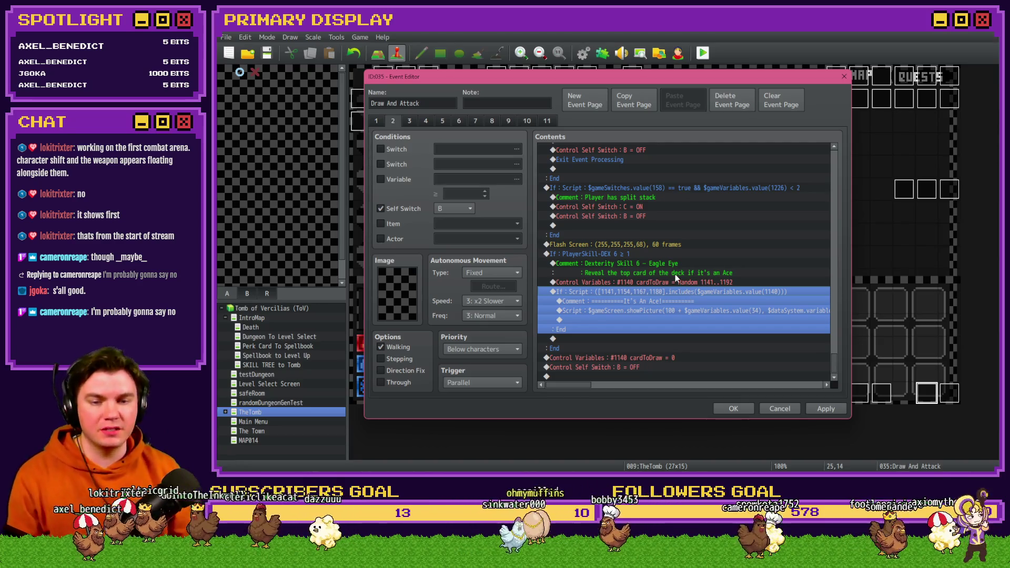
double_click(657, 291)
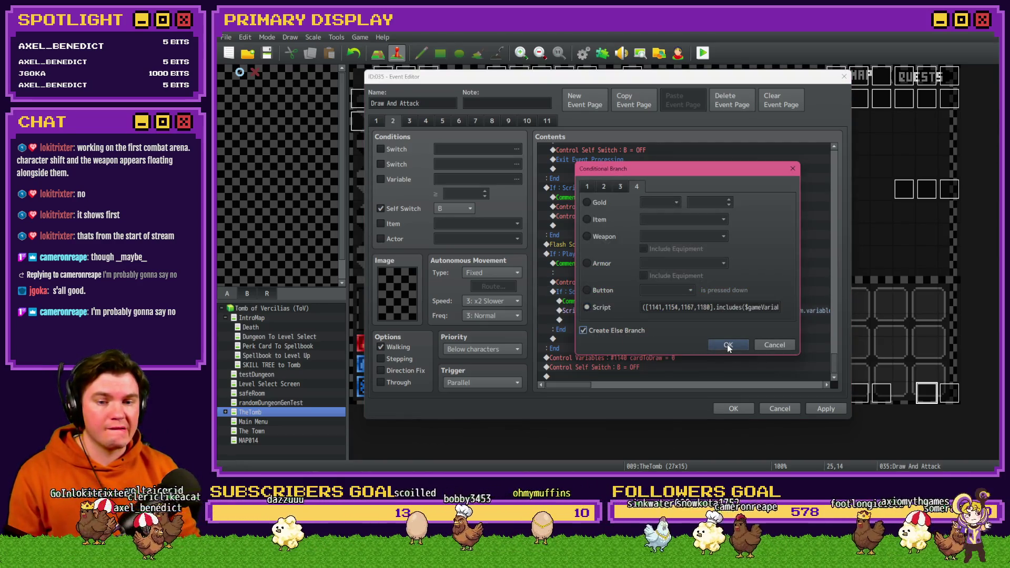
left_click(728, 345)
left_click(665, 356)
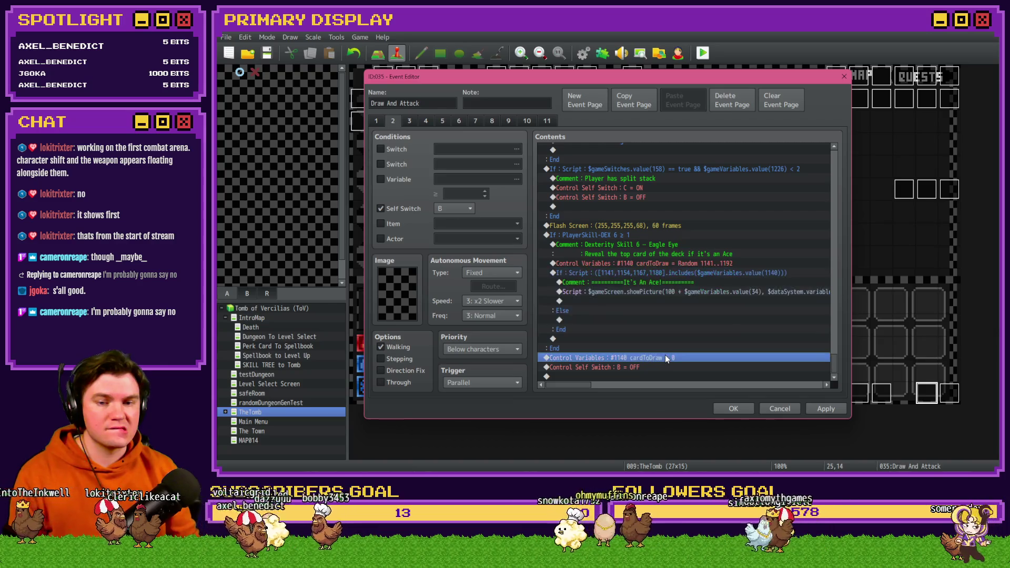
double_click(655, 272)
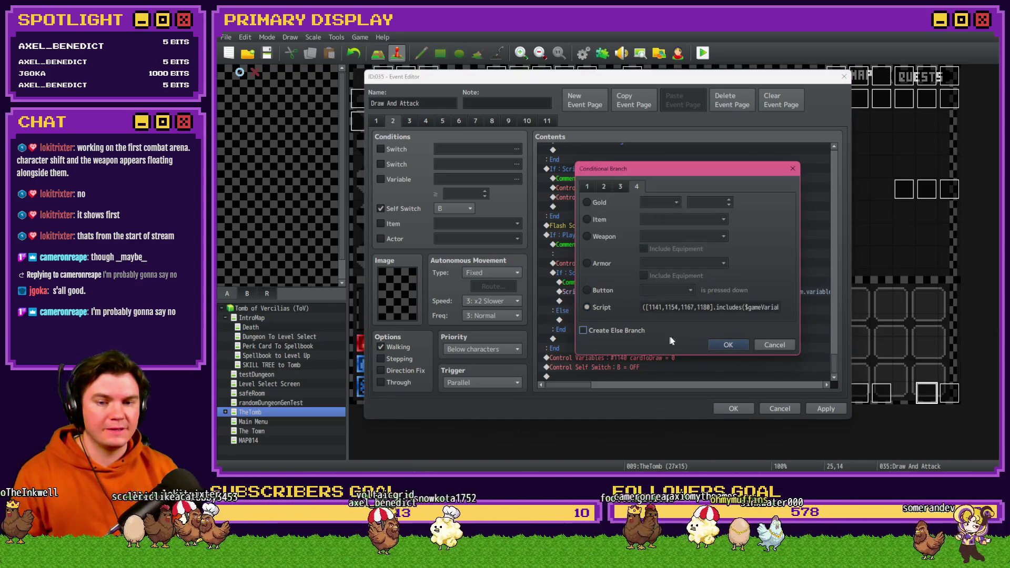
left_click(715, 344)
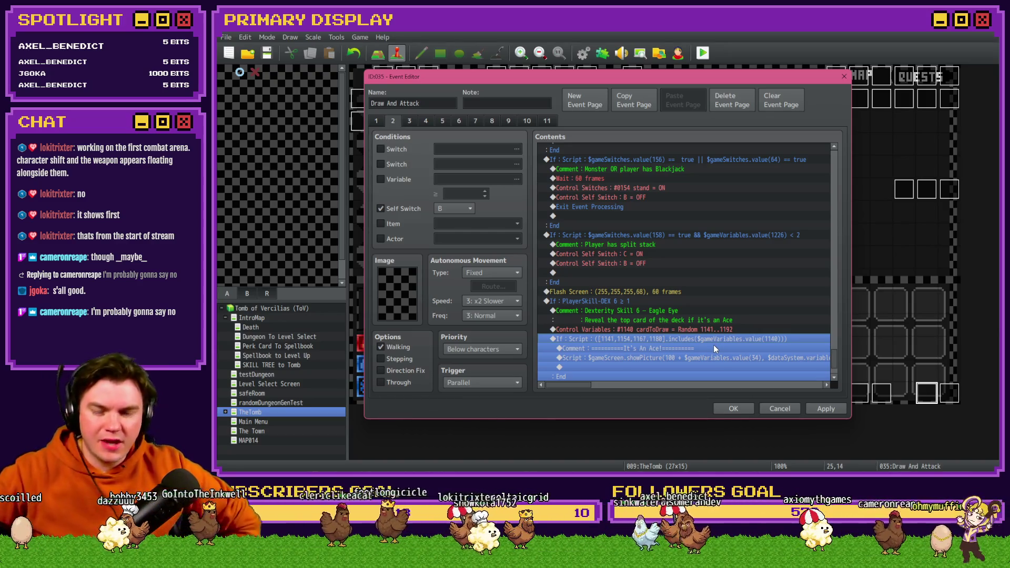
scroll(711, 345, "down", 2)
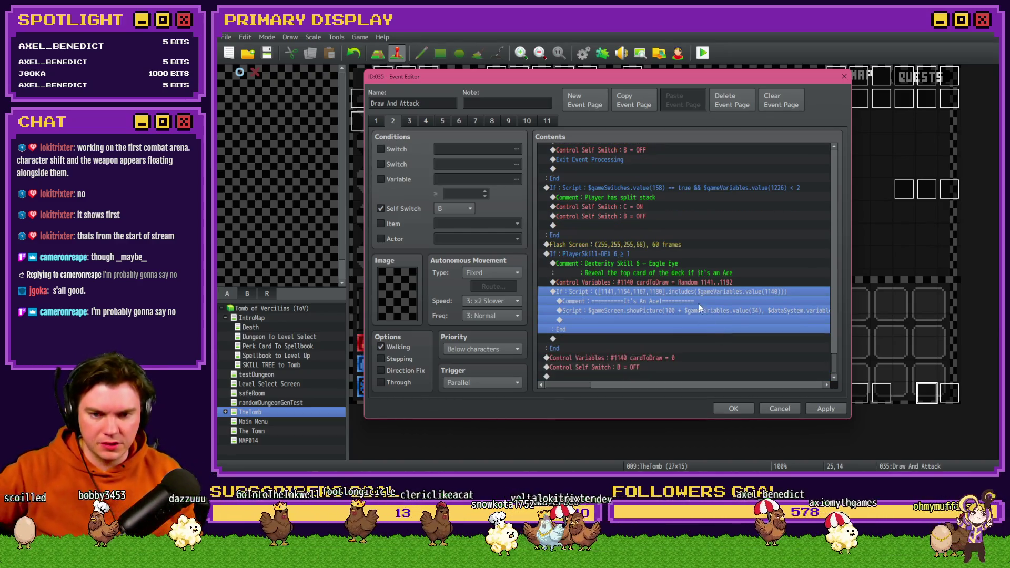
- Cut the Control Variables #1140 cardToDraw = 0 reset and paste it above the Eagle Eye check
left_click(656, 283)
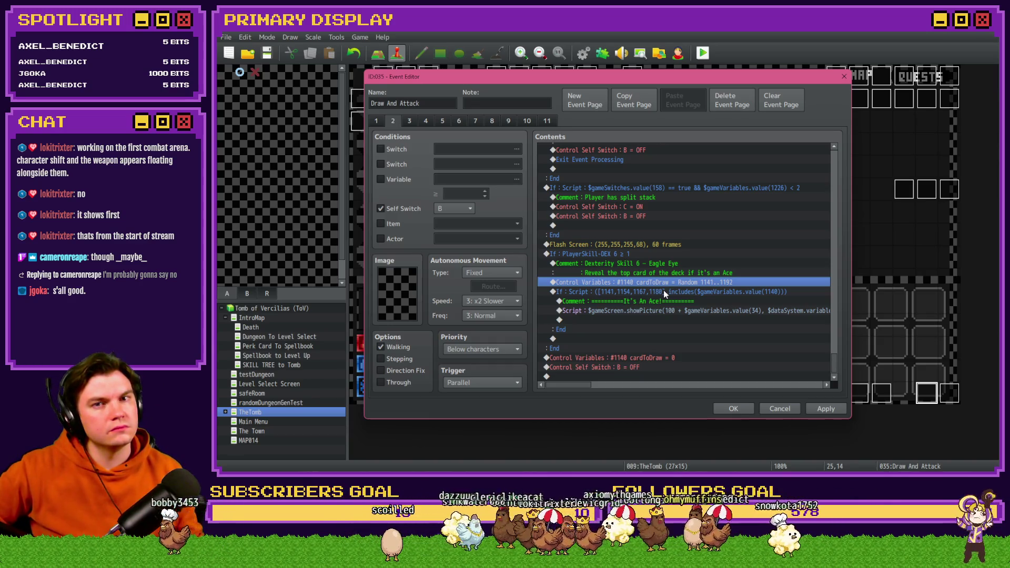
left_click(663, 357)
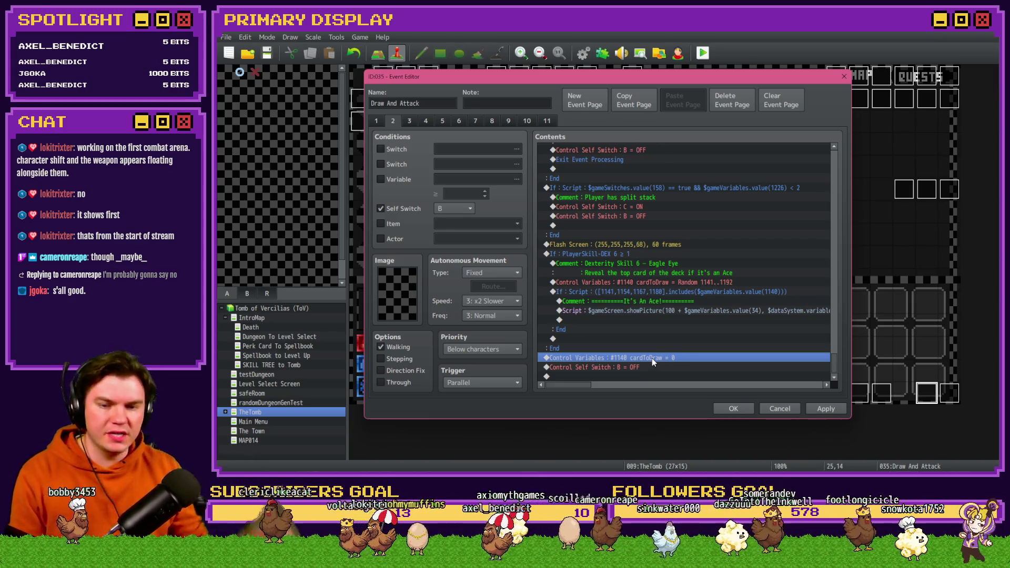
key("ctrl+x")
left_click(610, 263)
key("ctrl+v")
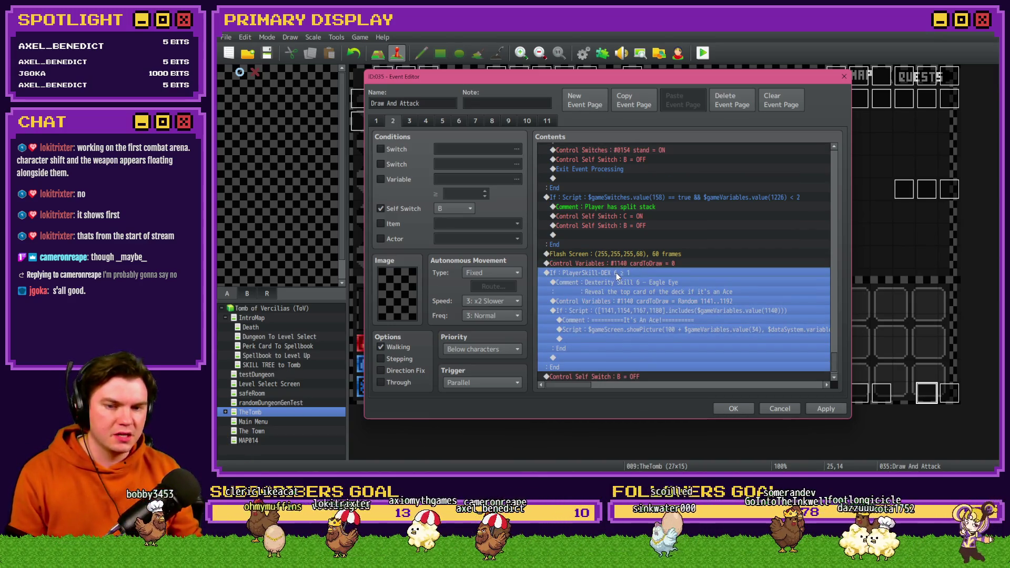
left_click(637, 265)
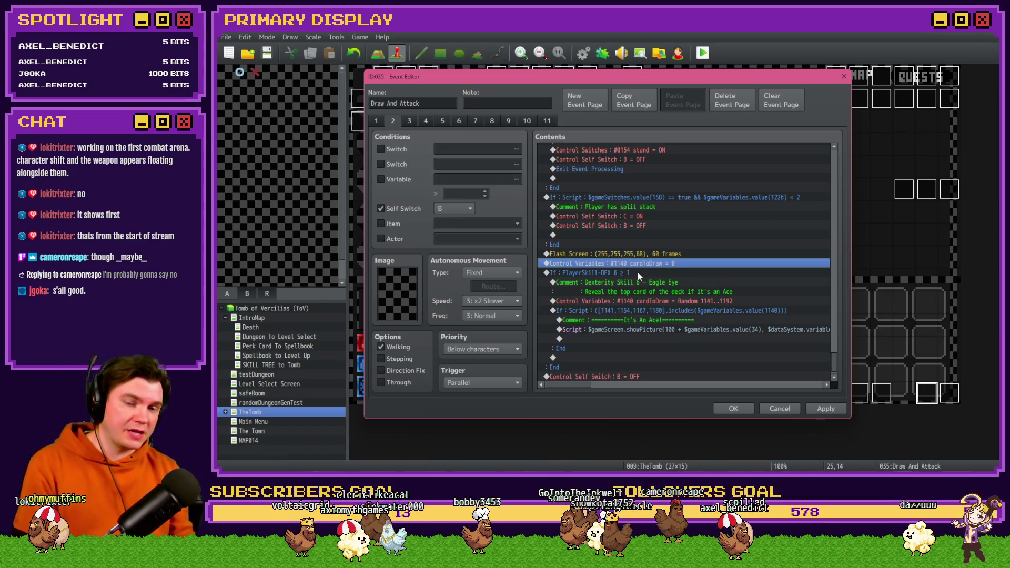
left_click(637, 272)
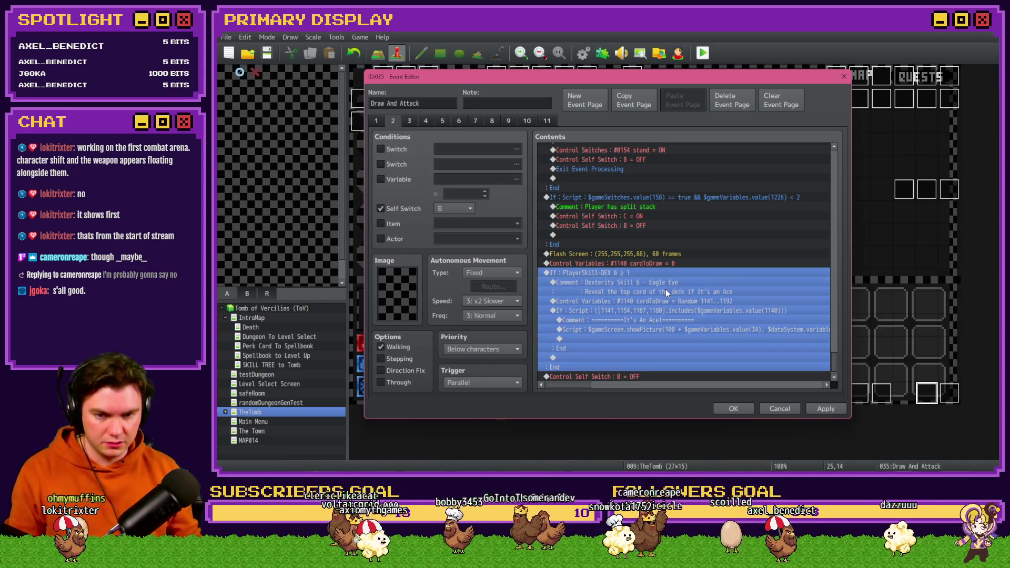
- Delete the Flash Screen command from the Eagle Eye branch
left_click(665, 253)
key("Delete")
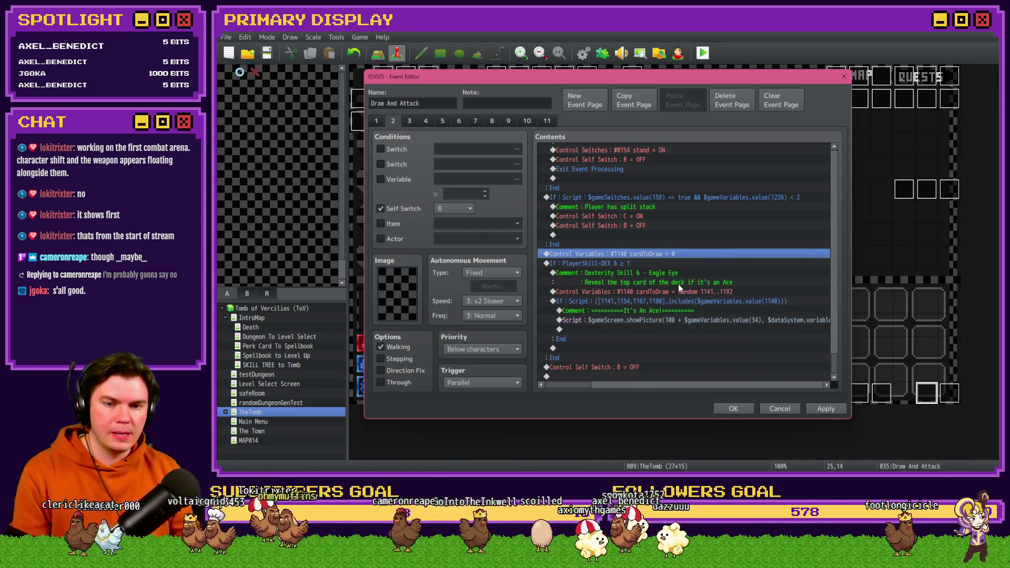
left_click(676, 282)
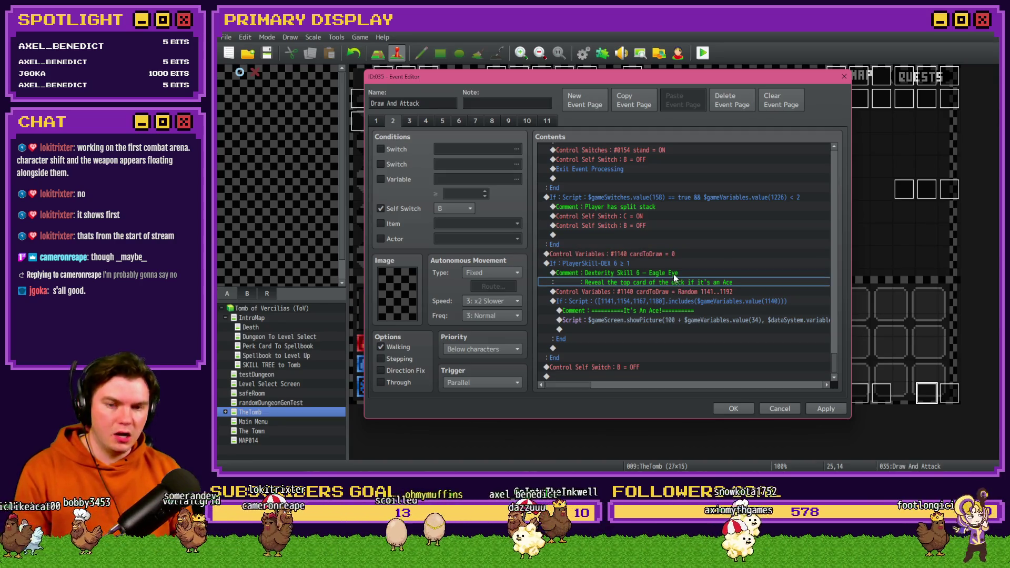
left_click(676, 282)
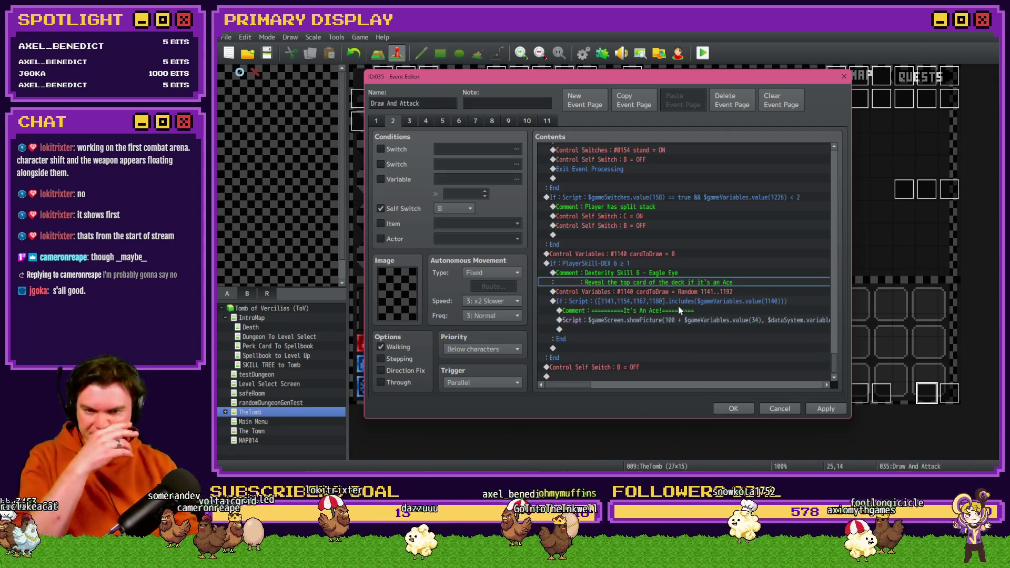
mouse_move(568, 385)
left_mouse_down()
mouse_move(633, 387)
mouse_move(543, 395)
left_mouse_up()
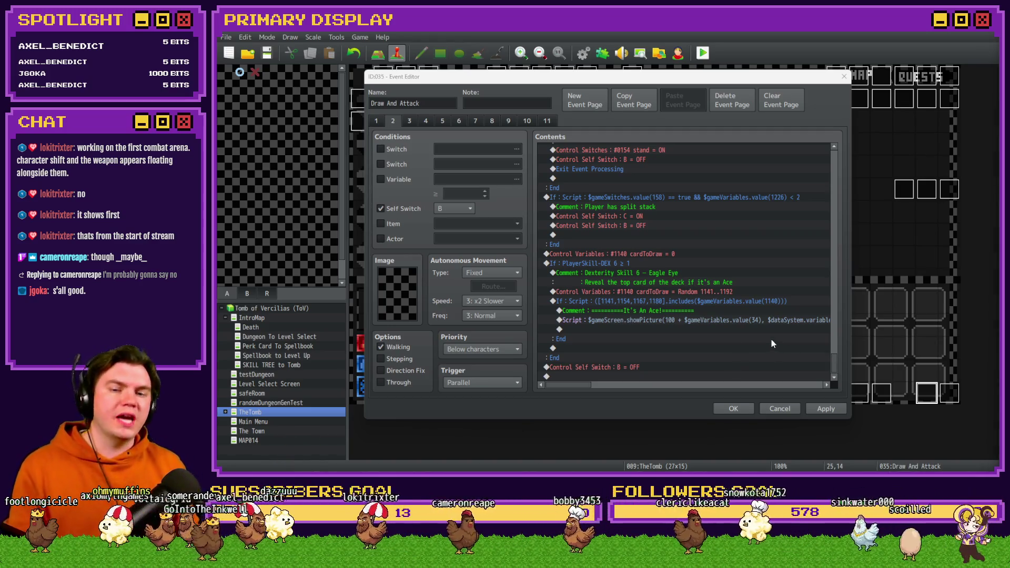
left_click(678, 256)
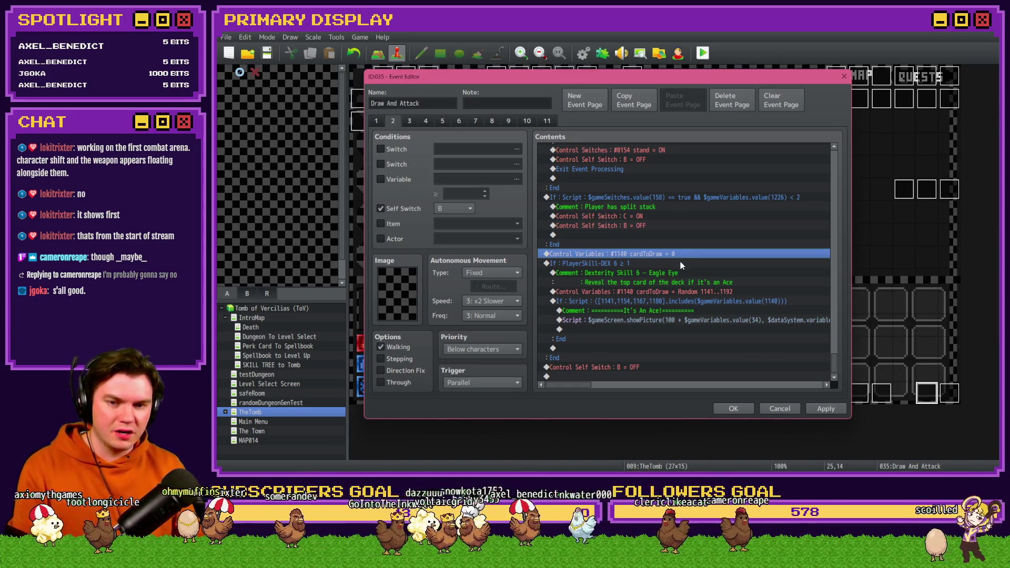
- Change the cardToDraw Random range from 1141..1192 to 1141..1141
left_click(680, 263)
left_click(680, 274)
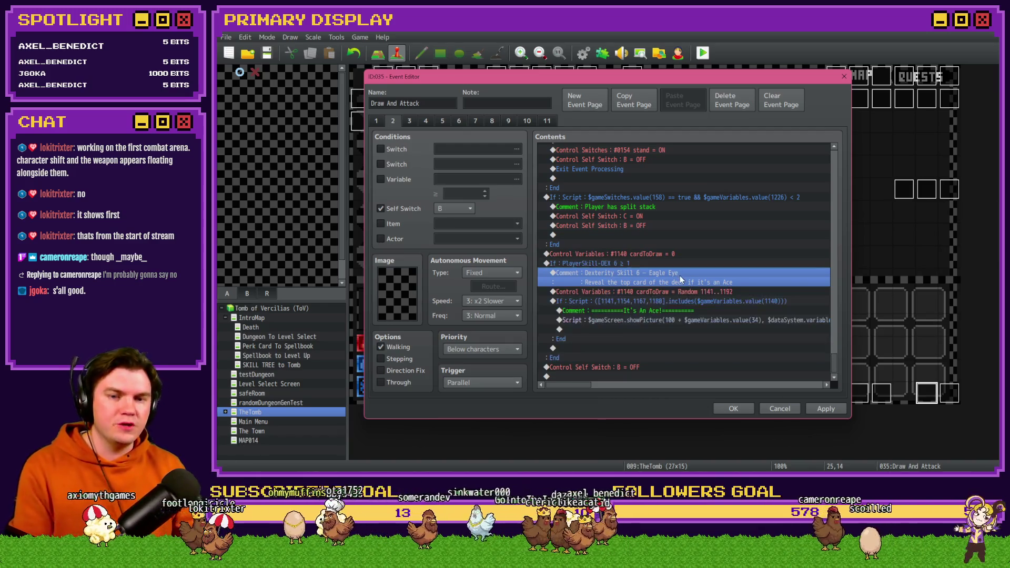
left_click(686, 293)
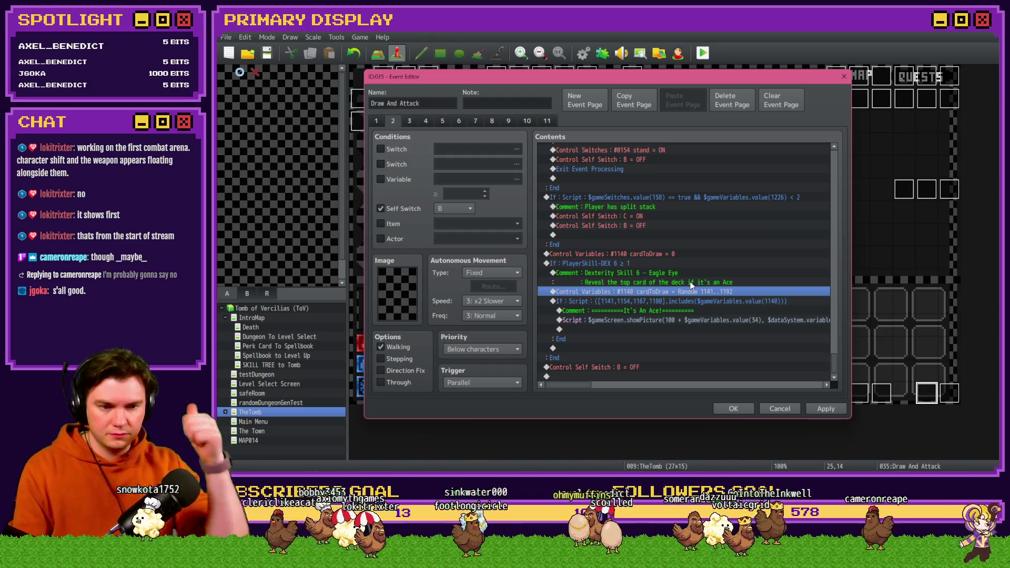
left_click(688, 279)
left_click(691, 292)
left_click(693, 279)
left_click(699, 291)
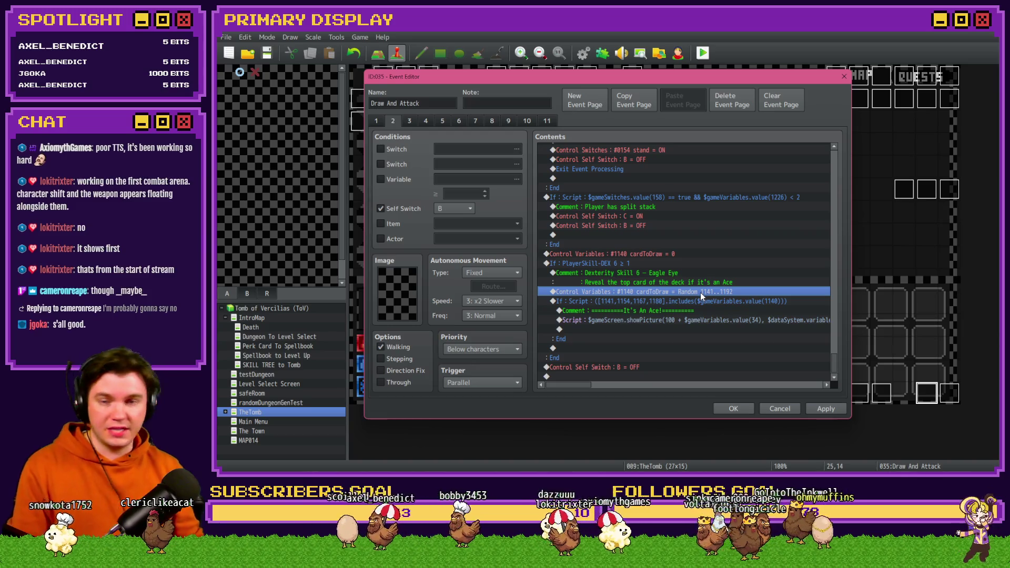
double_click(699, 292)
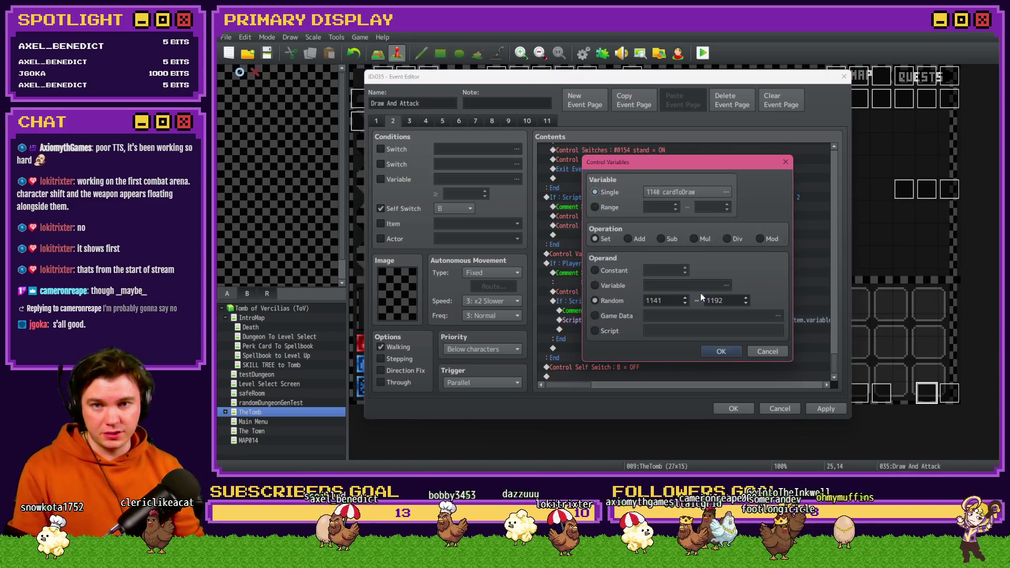
double_click(726, 302)
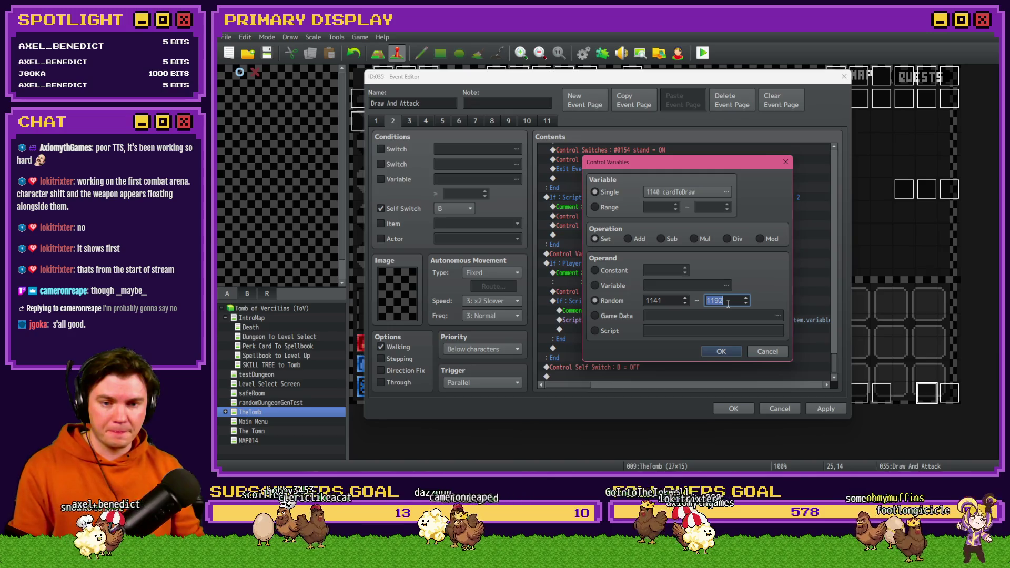
type("1141")
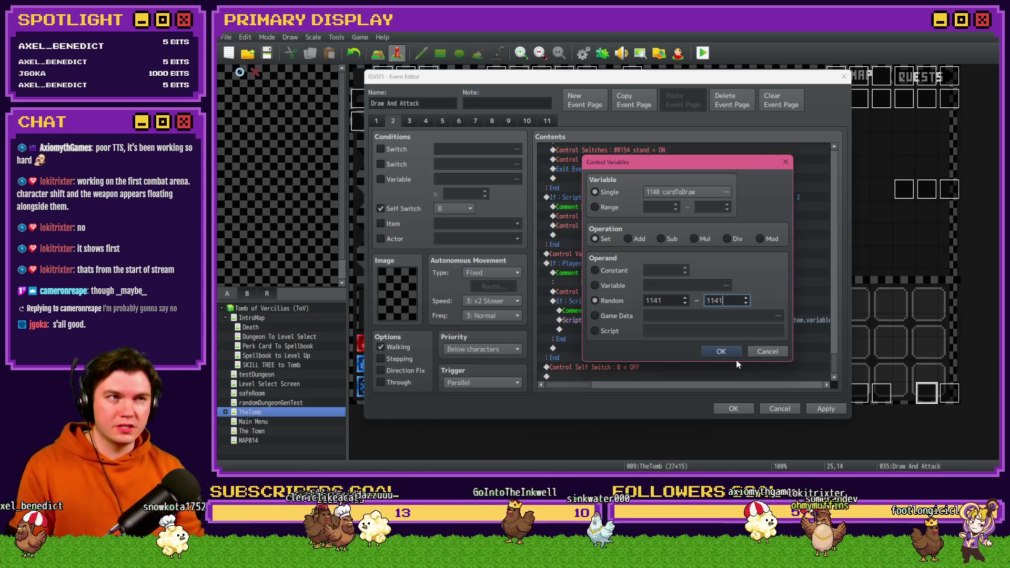
left_click(725, 353)
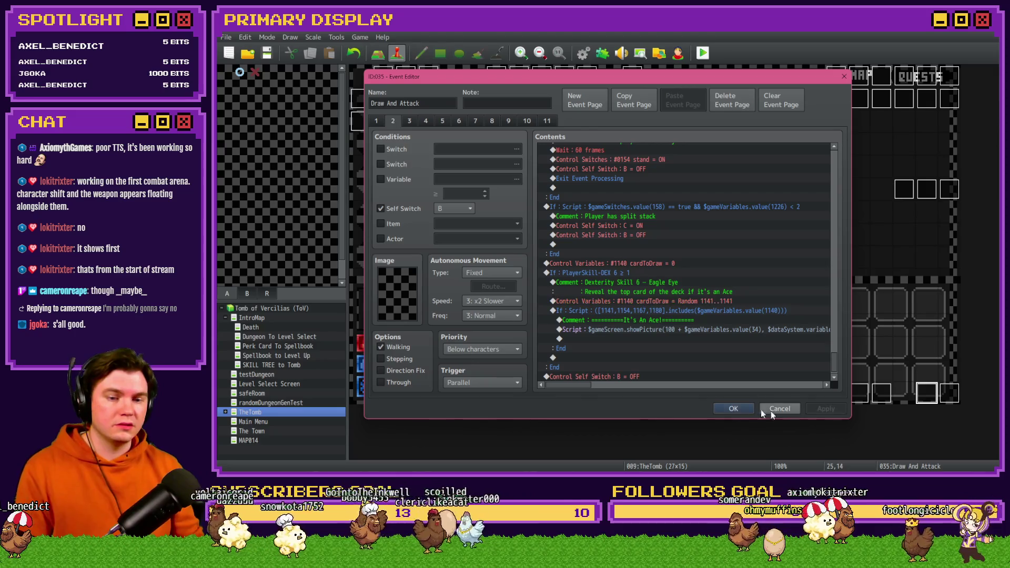
- Close the event editor, save the project and start a playtest
left_click(778, 409)
left_click(701, 54)
left_click(567, 268)
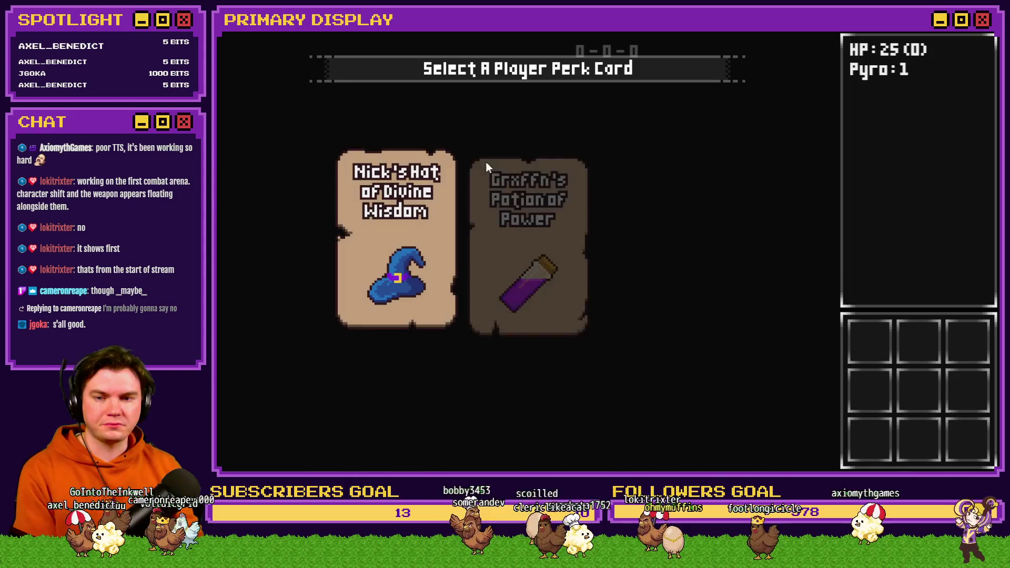
- Take the Potion of Power perk and buy Roll With The Punches and the next Dexterity skills
left_click(535, 207)
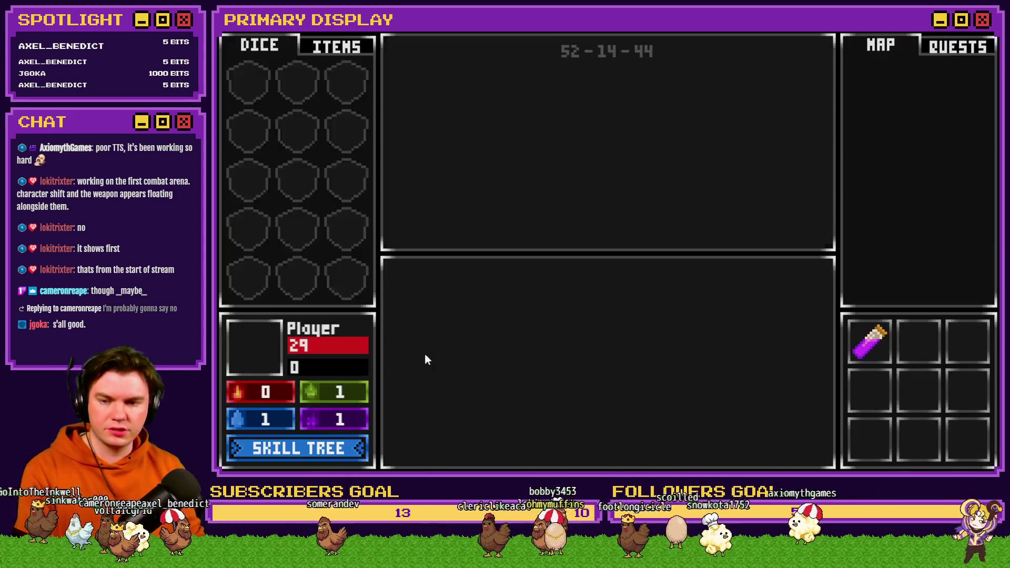
left_click(293, 450)
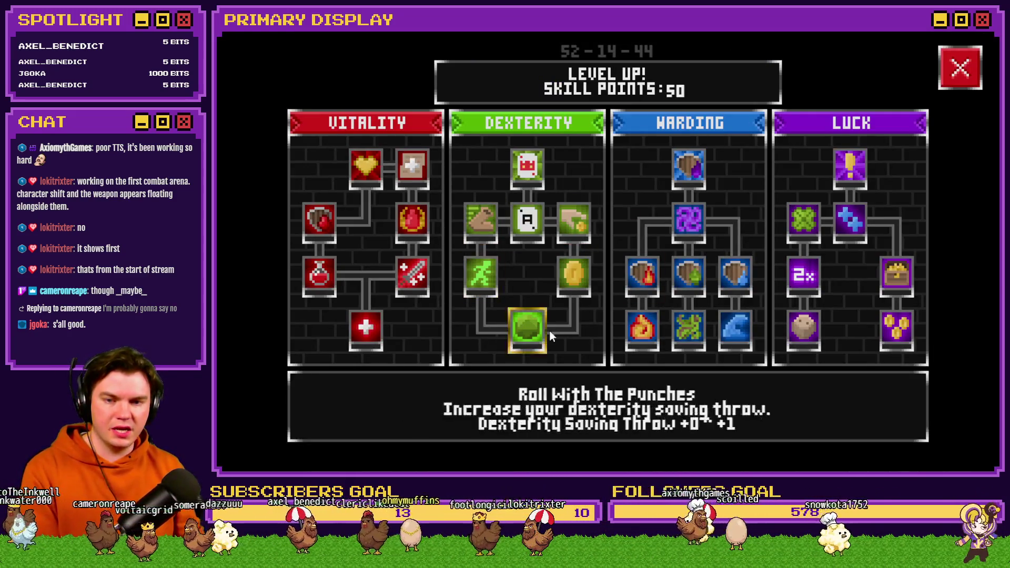
left_click(526, 339)
left_click(573, 273)
left_click(564, 238)
left_click(480, 273)
- Rank up Swift Evasion, buy Serpentine and Eagle Eye, then walk into the next encounter
left_click(486, 273)
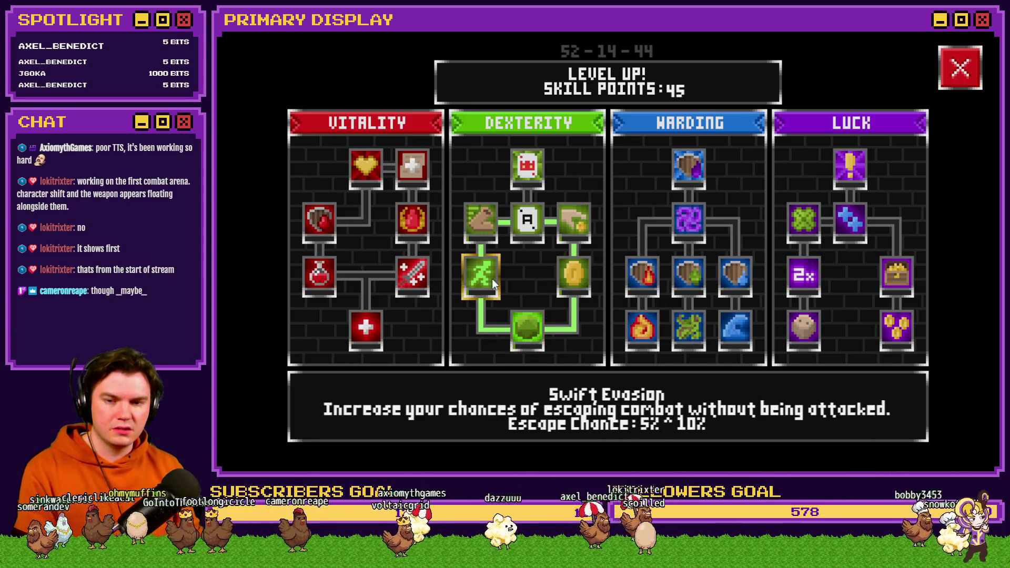
left_click(474, 276)
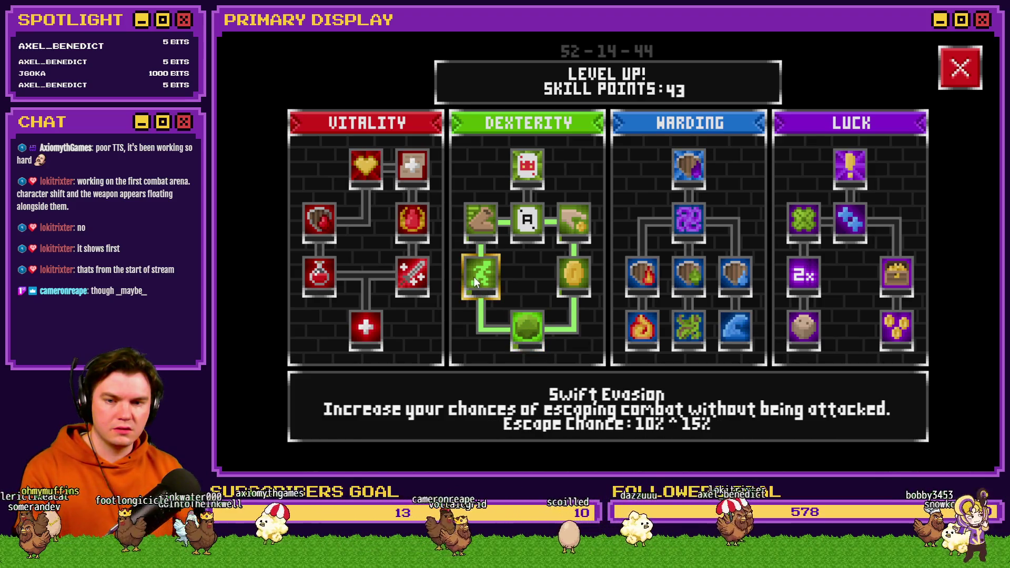
left_click(479, 226)
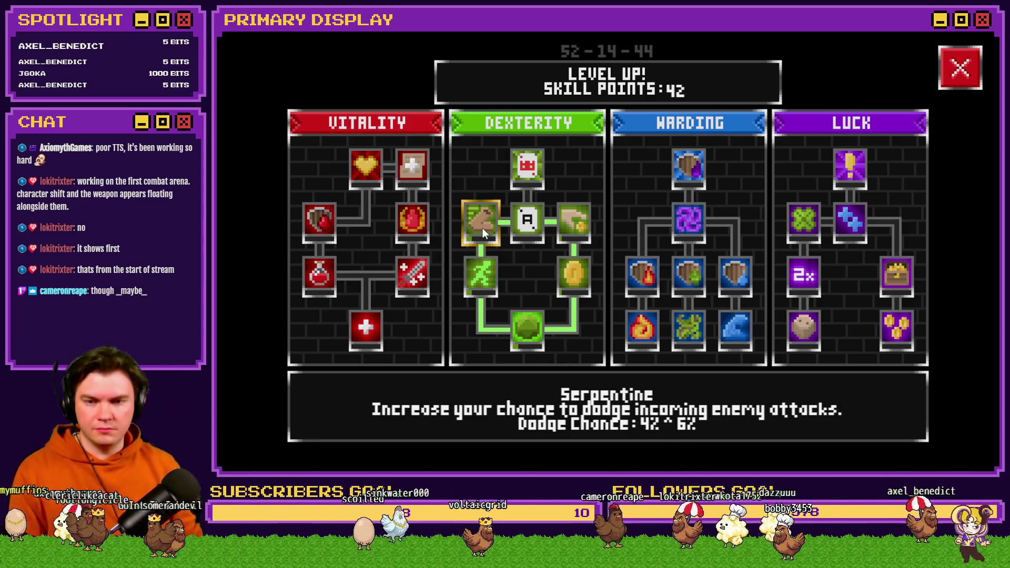
left_click(533, 223)
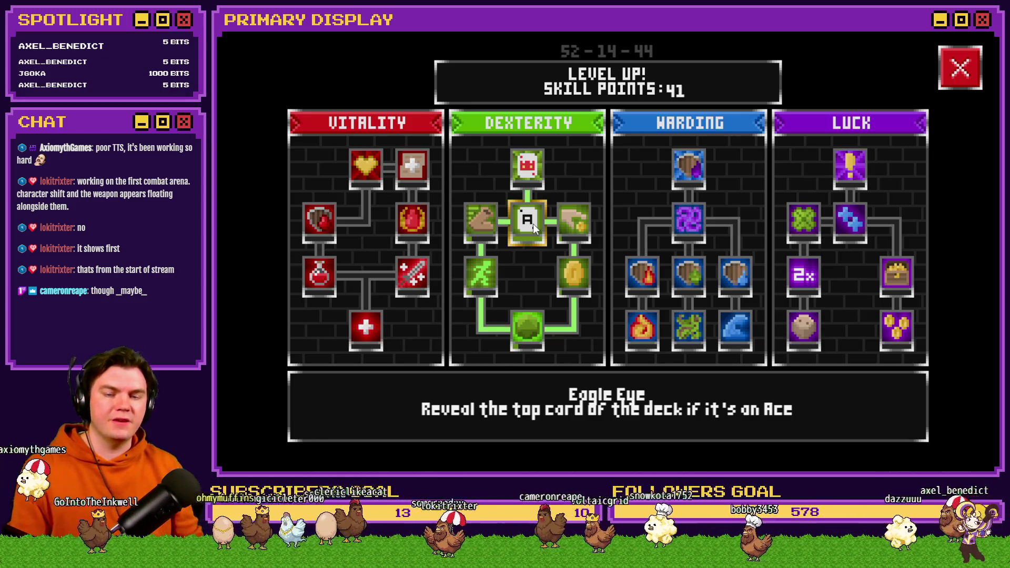
left_click(958, 71)
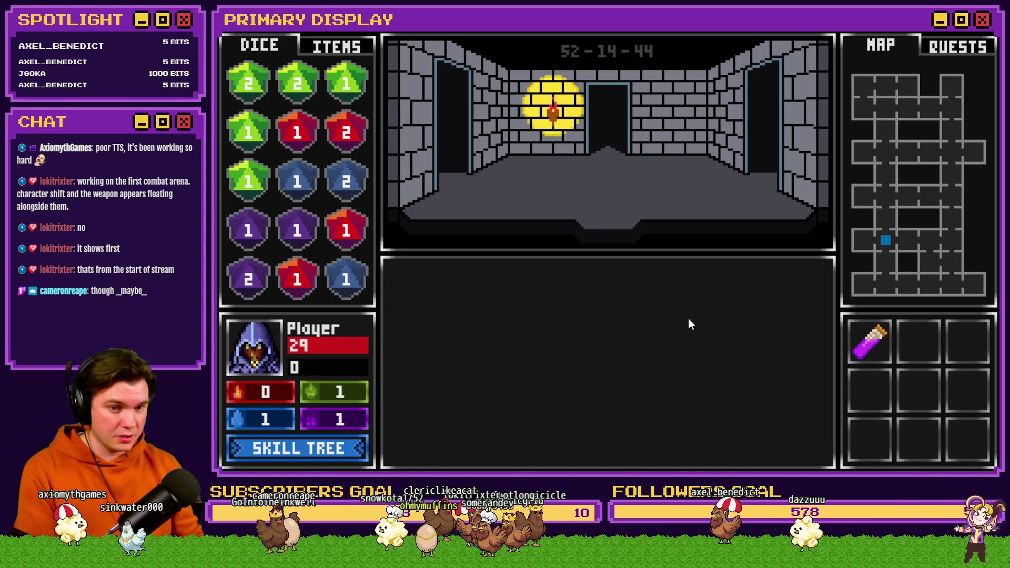
key("w")
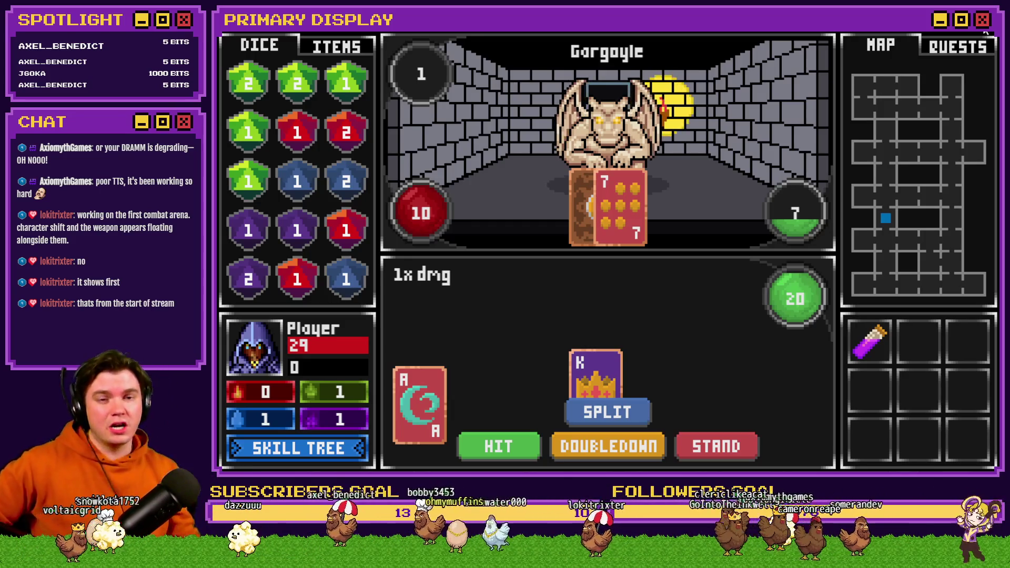
- Close the test game after reviewing the Ace and King hand against the Gargoyle's 7
key("alt+F4")
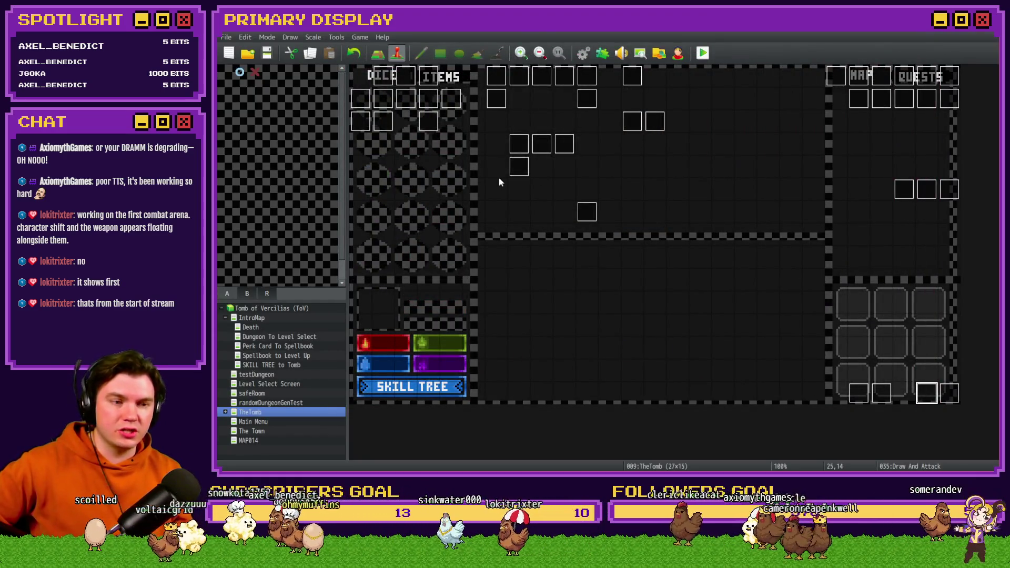
- On Draw And Attack page 2, change the Eagle Eye showPicture script's picture number from 100 to 101
double_click(927, 399)
left_click(393, 121)
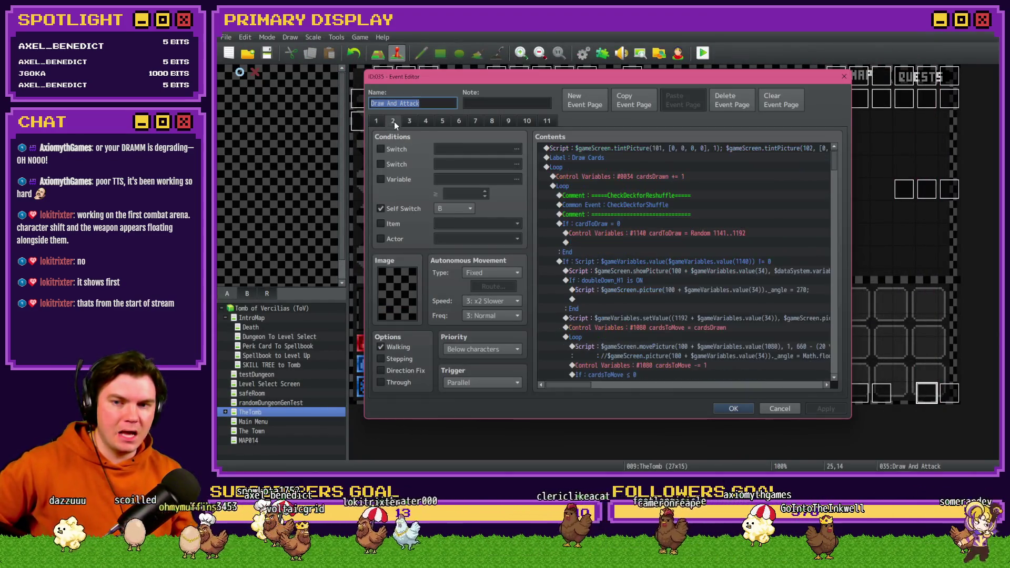
left_click_drag(832, 162, 831, 388)
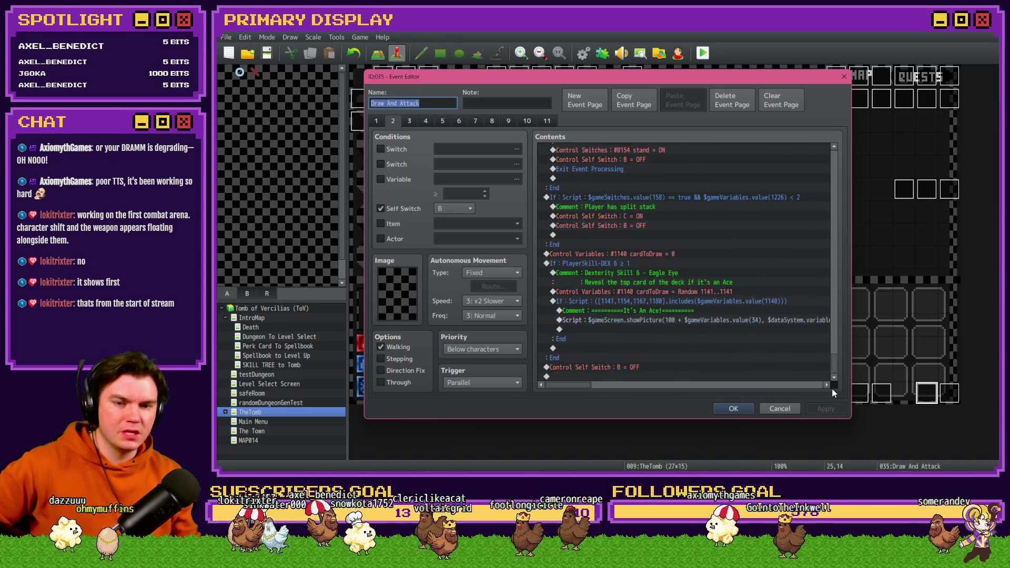
double_click(707, 319)
triple_click(708, 203)
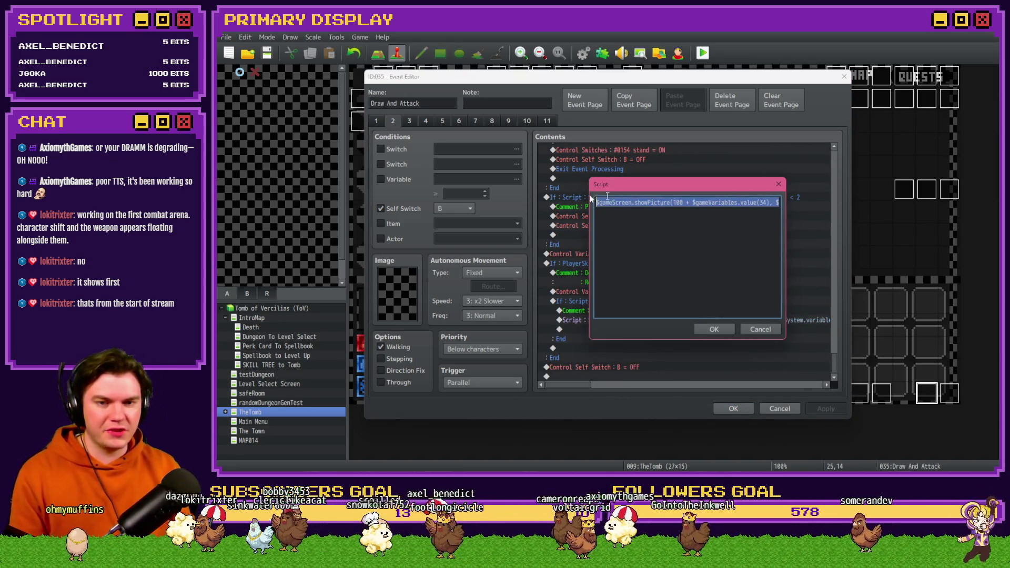
left_click(685, 203)
key("BackSpace")
type("1")
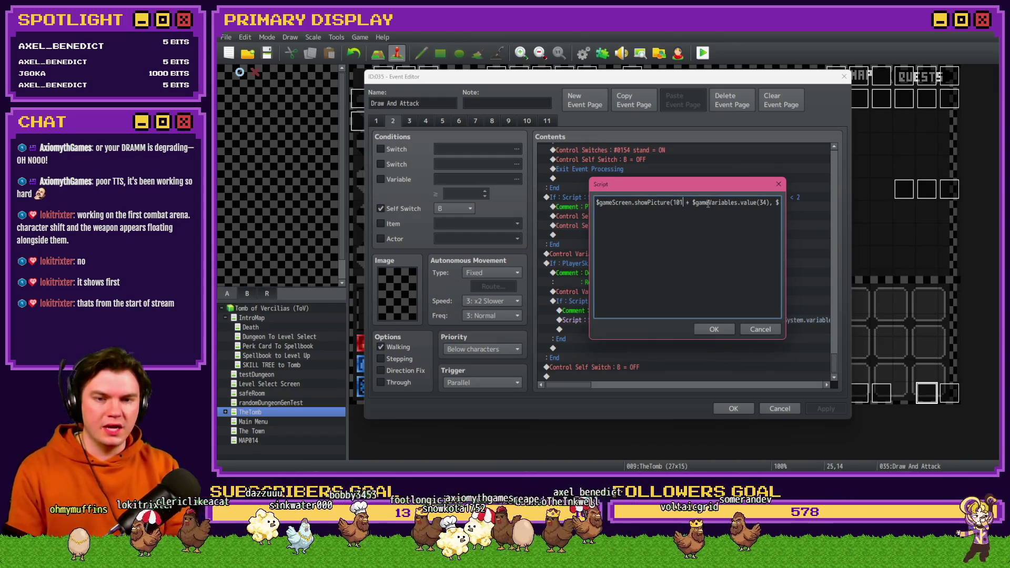
left_click(713, 329)
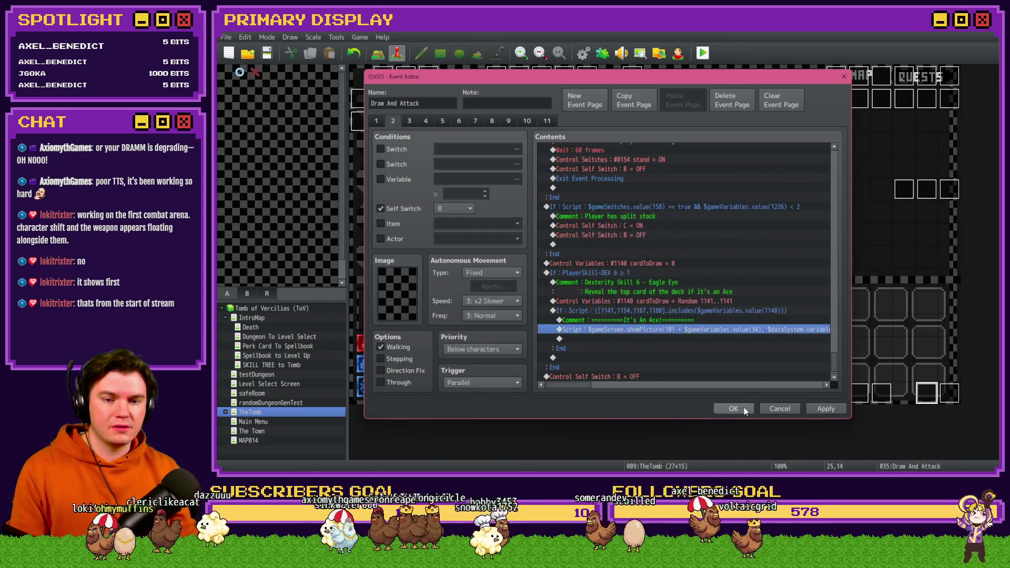
- Close the event editor, save the changes and launch a playtest
left_click(744, 407)
left_click(703, 52)
left_click(574, 267)
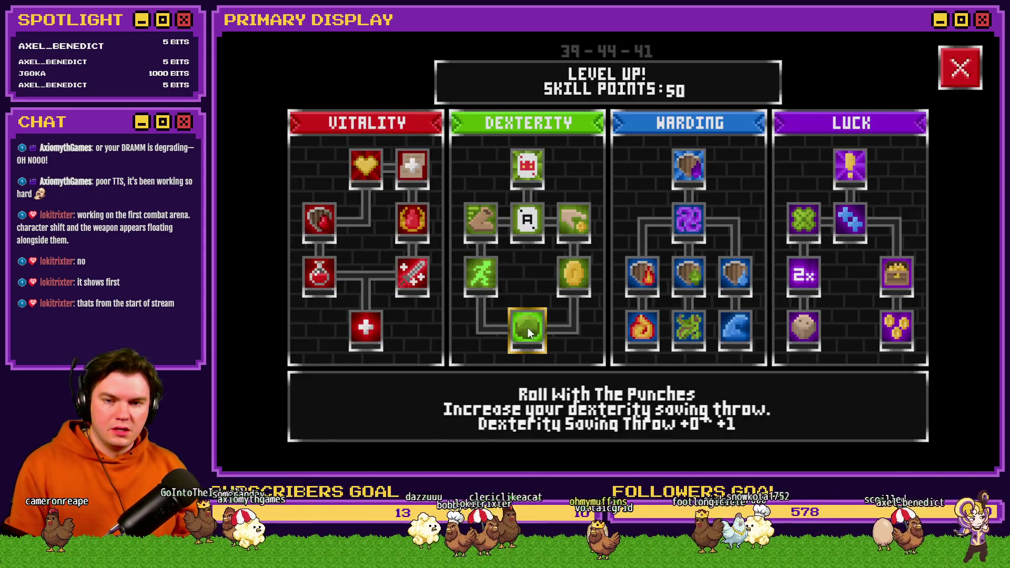
- Buy the Dexterity skills through Eagle Eye and close the skill tree
left_click(477, 220)
left_click(570, 232)
left_click(530, 235)
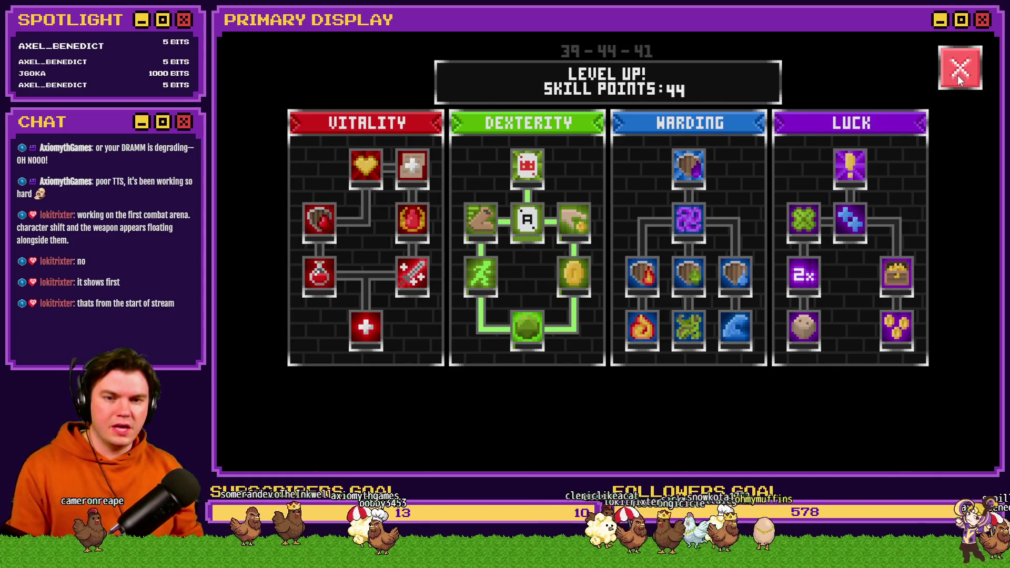
left_click(958, 75)
- Enter a Slime fight, hit to draw an Ace reaching 21, then close the test game
key("w")
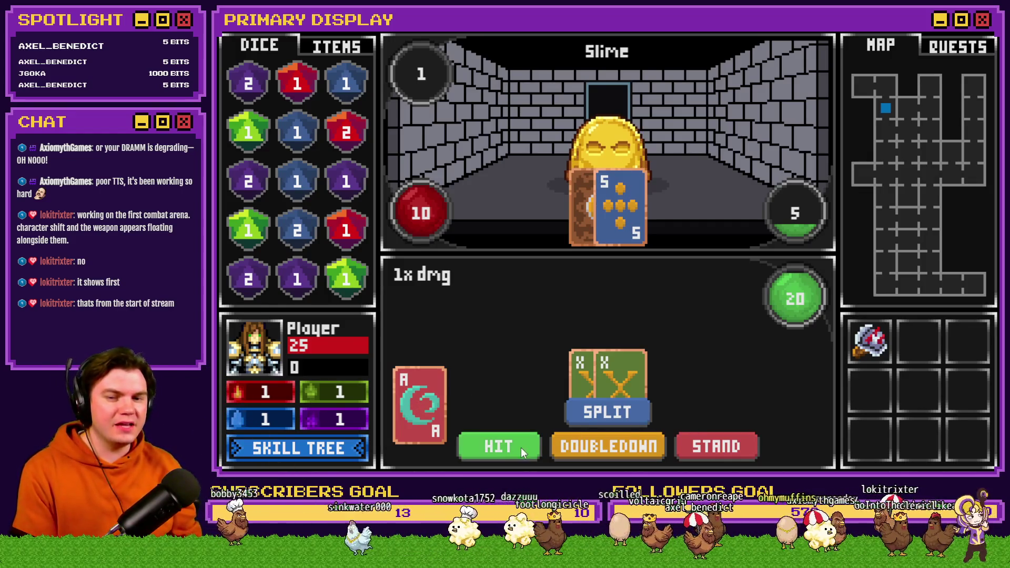
left_click(504, 449)
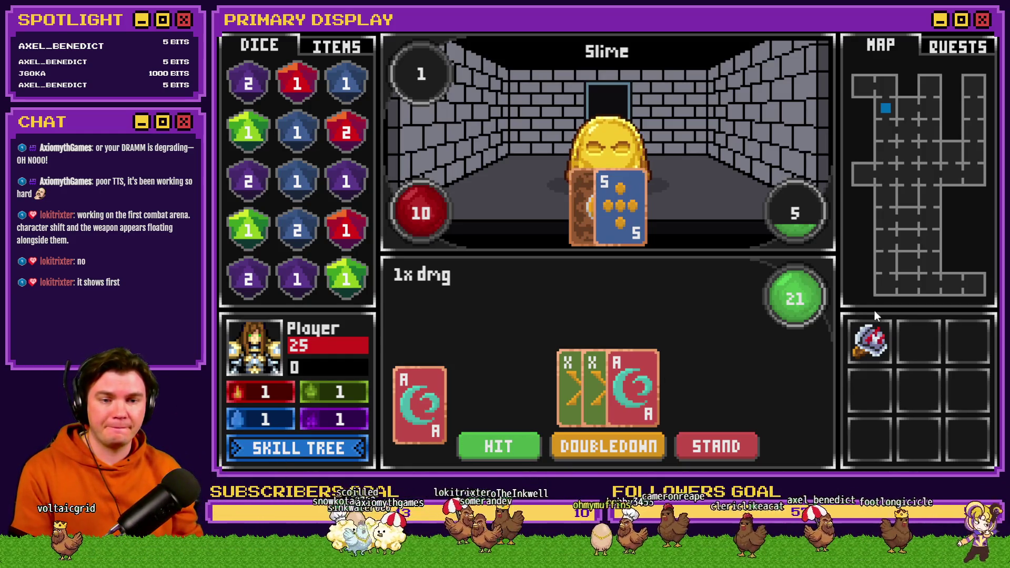
left_click(992, 34)
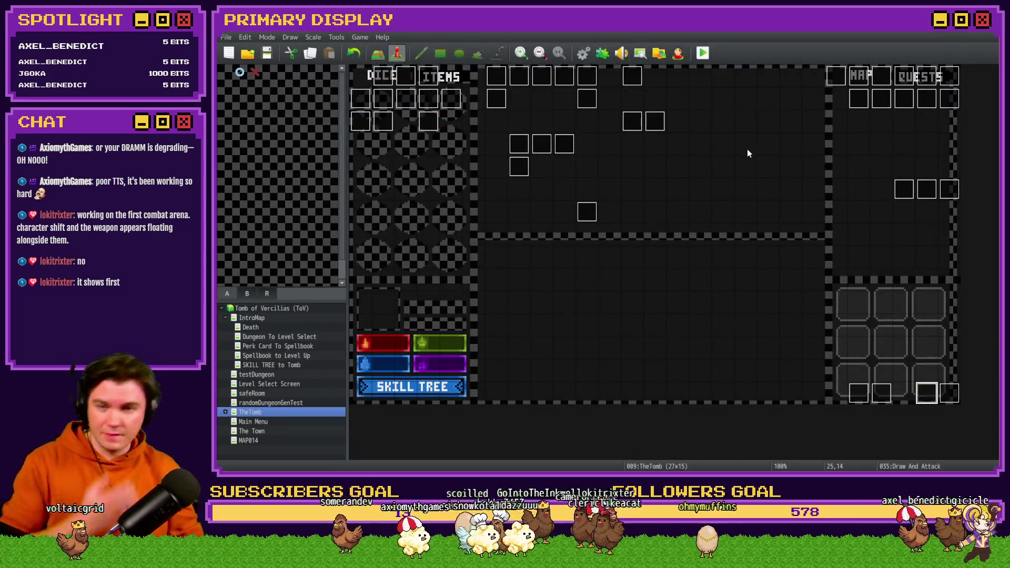
- Reopen Draw And Attack on page 2 and select the Eagle Eye showPicture Script line
double_click(927, 394)
left_click(393, 120)
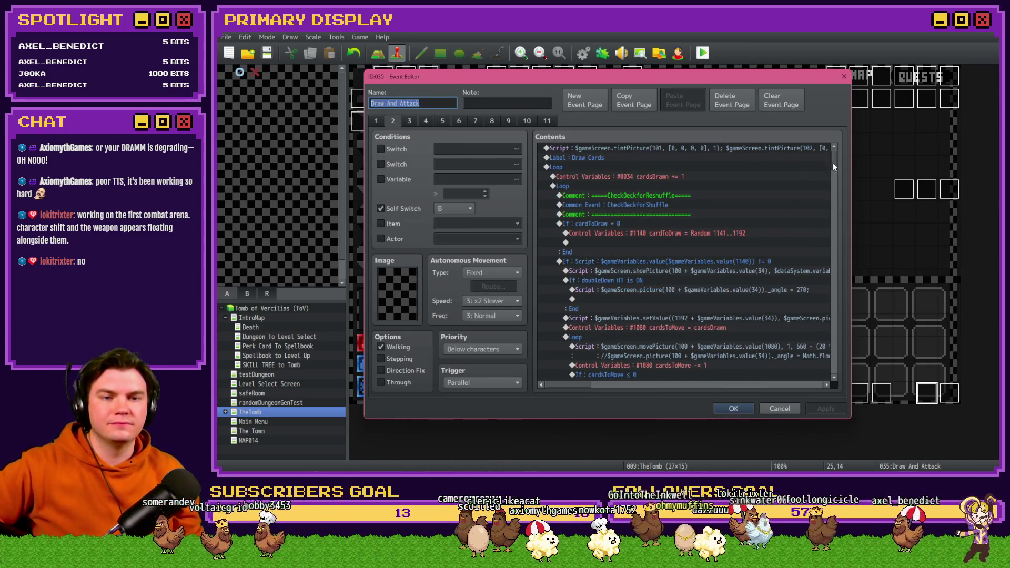
left_click_drag(832, 166, 830, 368)
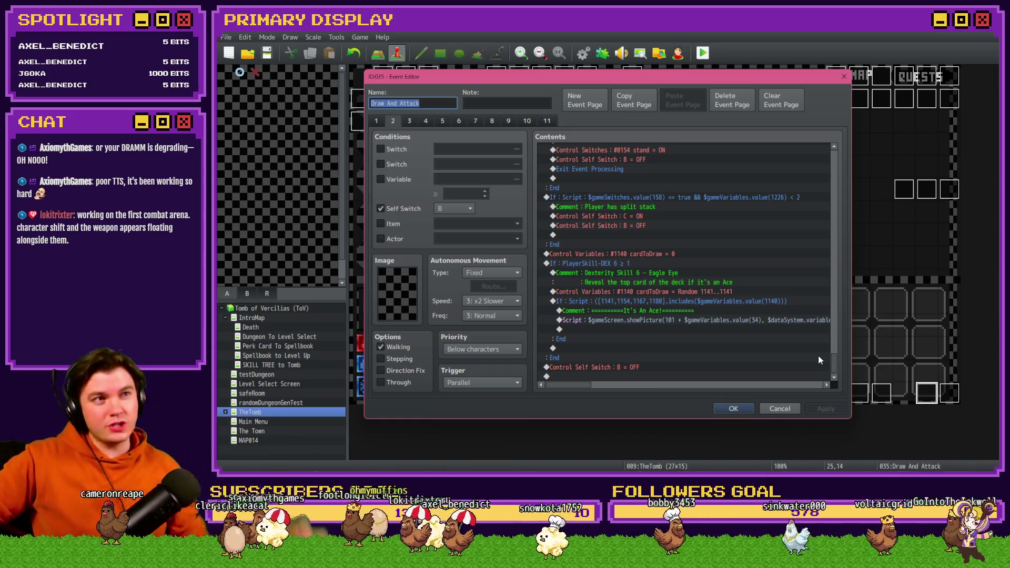
left_click(706, 319)
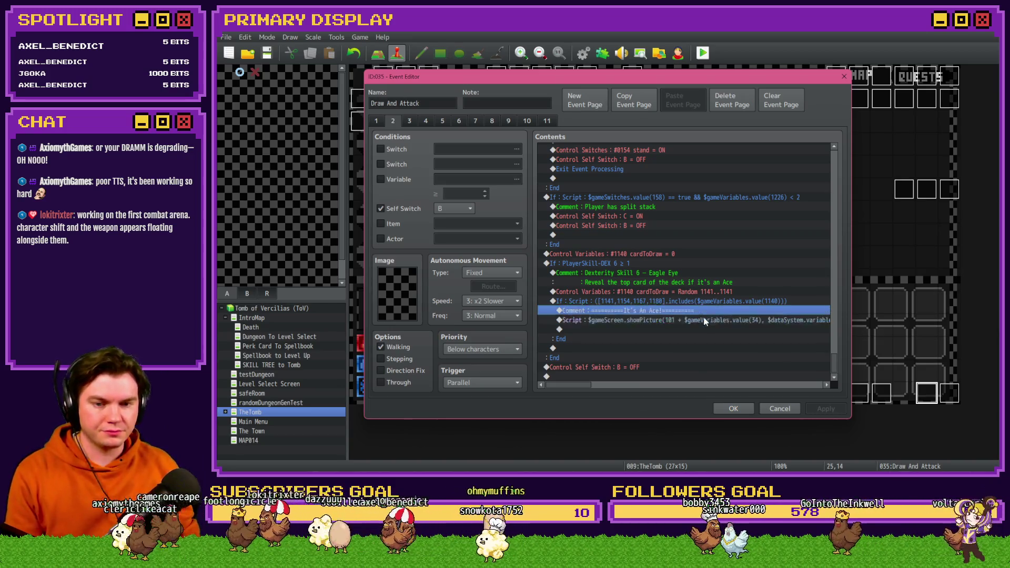
key("alt+Tab")
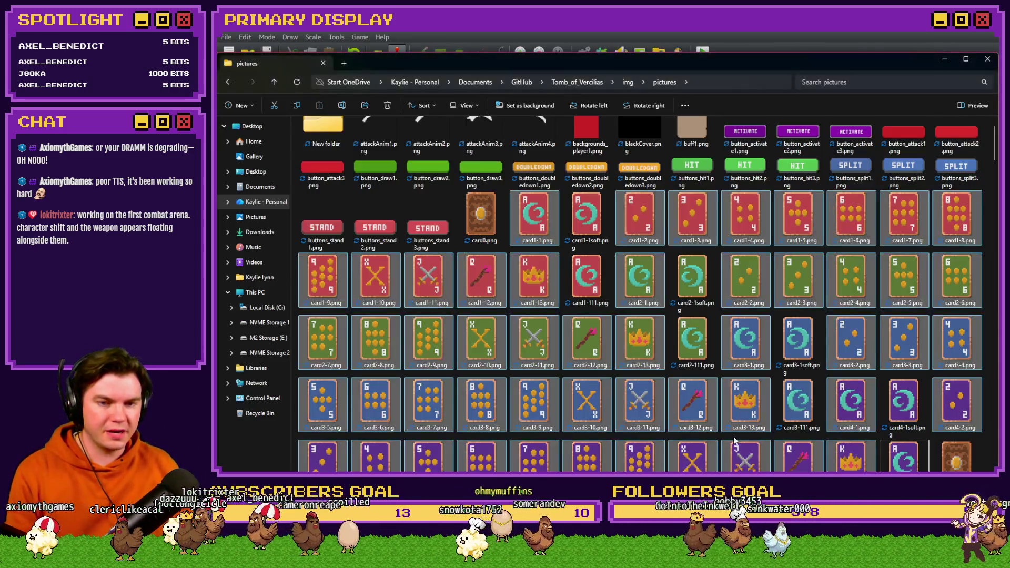
left_click(493, 245)
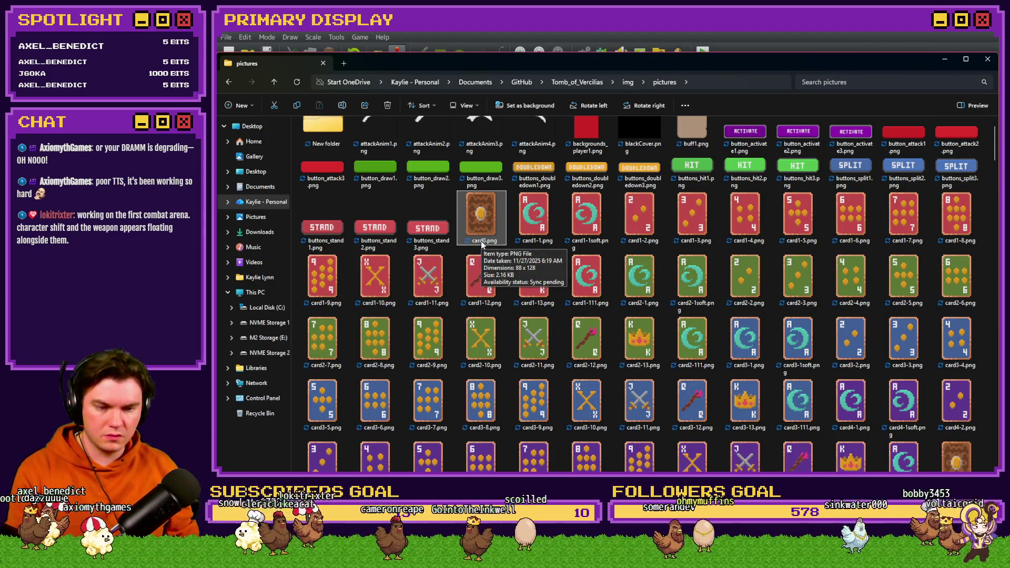
left_click(938, 448)
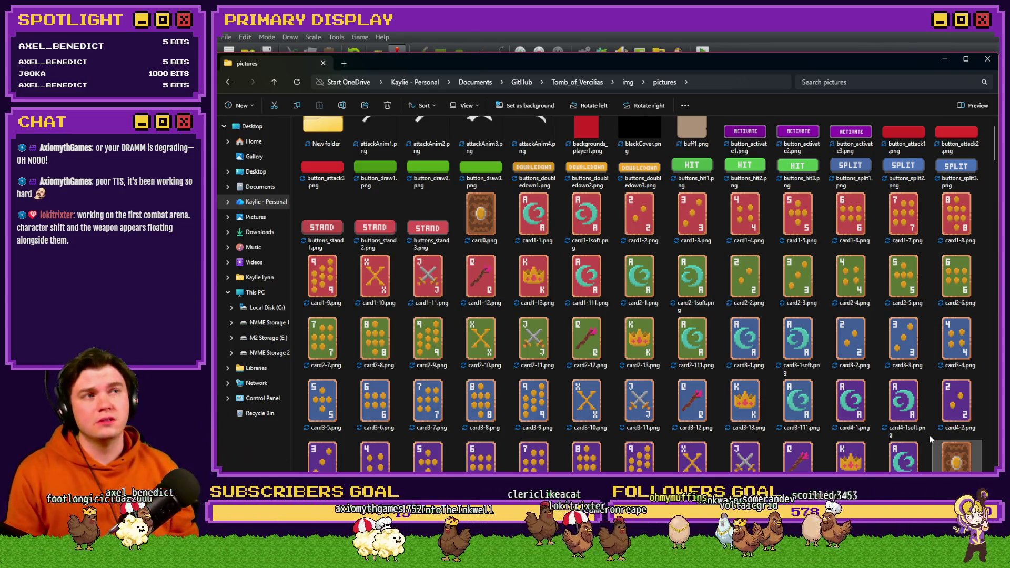
left_click(479, 217)
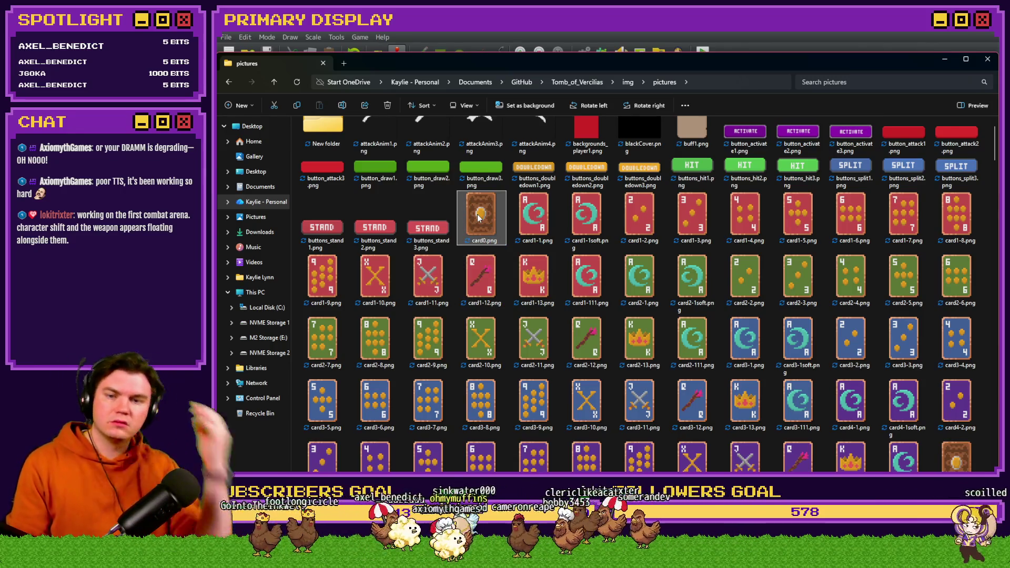
key("alt+Tab")
key("ctrl+v")
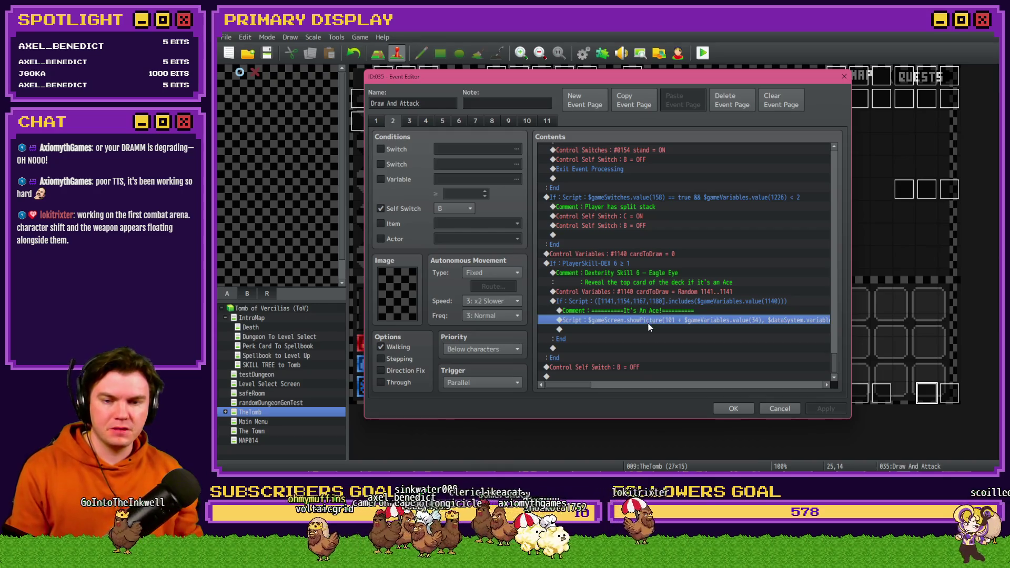
- Edit the Ace-branch Script line so its image name argument becomes 'card0'
double_click(664, 311)
key("ctrl+a")
key("Home")
key("End")
key("ctrl+a")
left_click(631, 202)
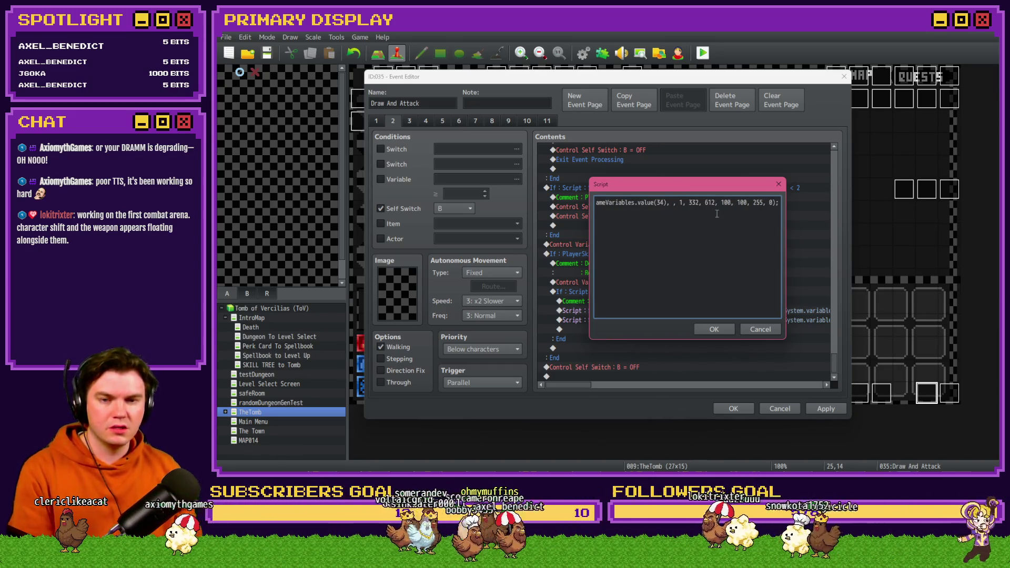
key("alt+Tab")
key("alt+Tab")
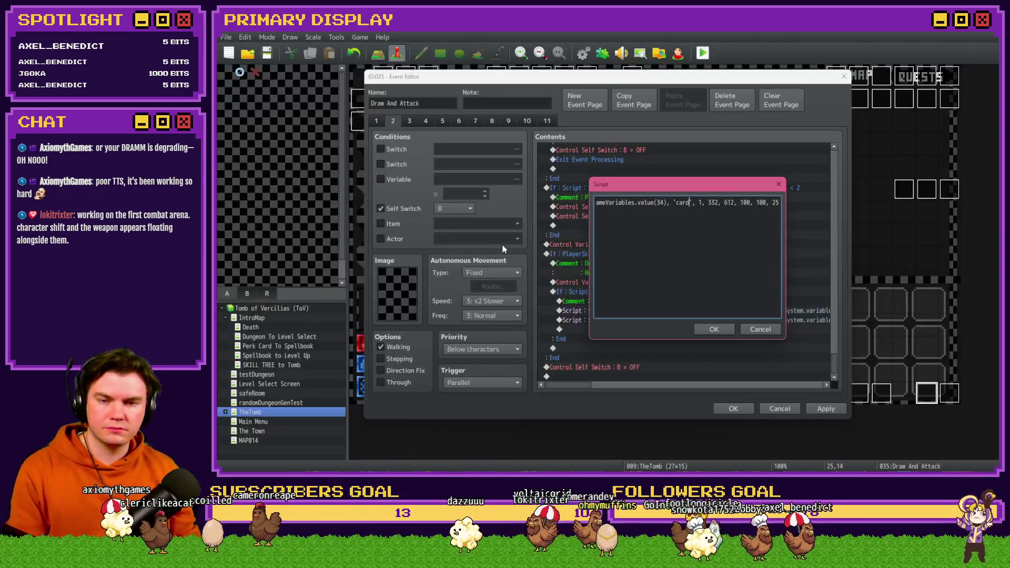
type("0")
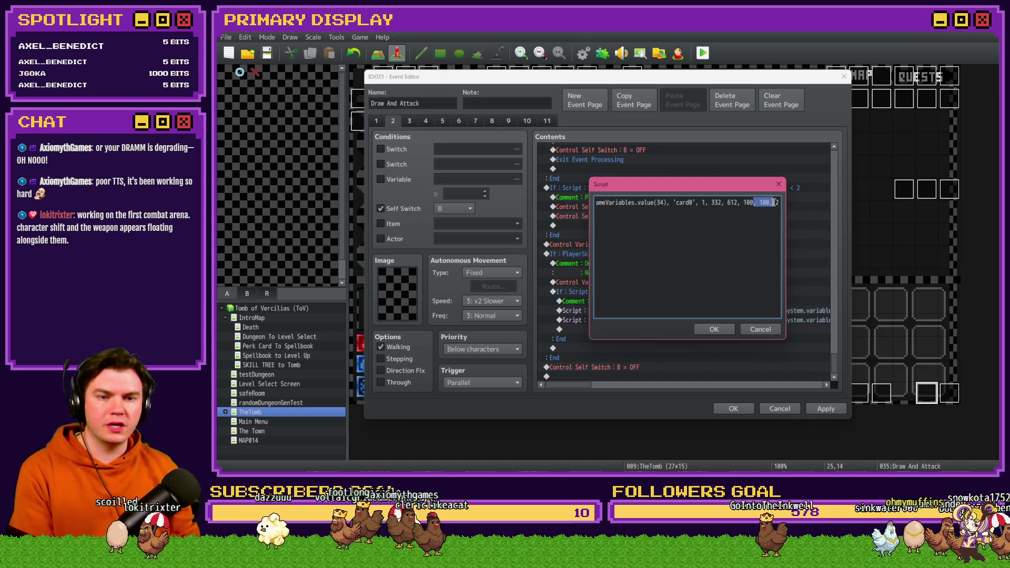
left_click(713, 327)
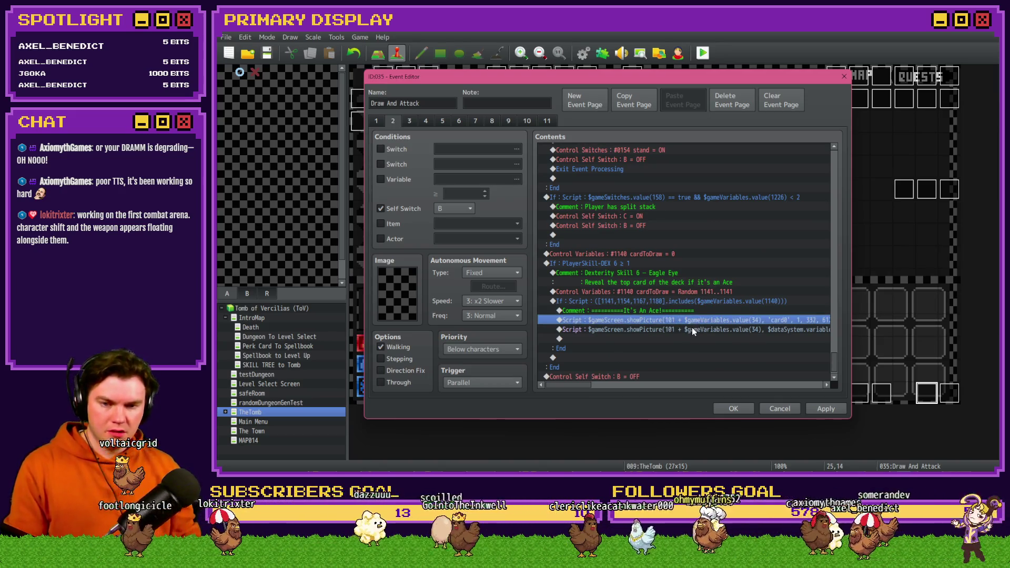
- Paste a copy of the card0 script line and open it for editing
key("ctrl+v")
double_click(692, 327)
key("ctrl+a")
left_click(634, 203)
key("ctrl+a")
left_click(634, 203)
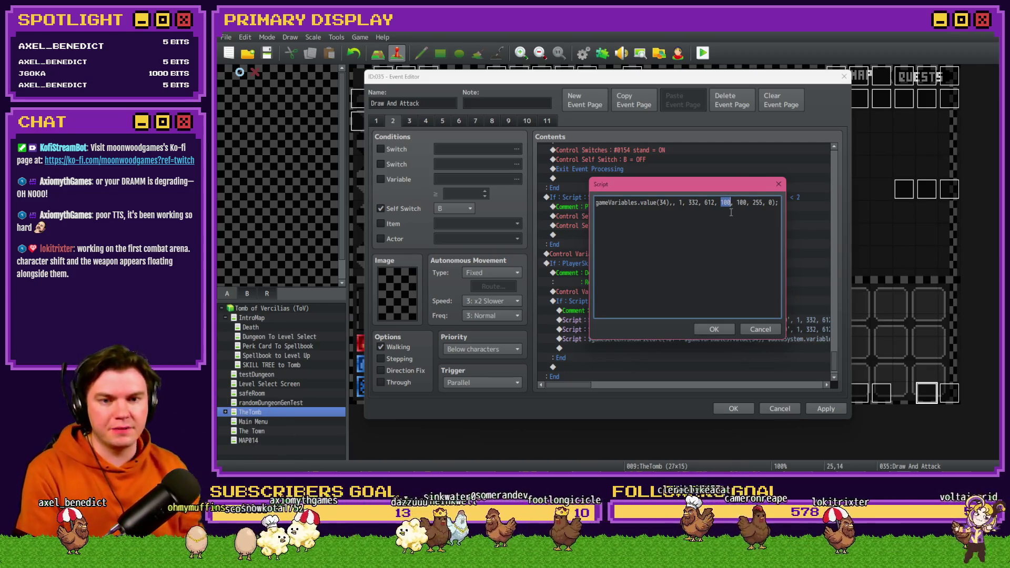
- Change the movePicture arguments to 592 and 105, add a duration of 10, and confirm
type("5")
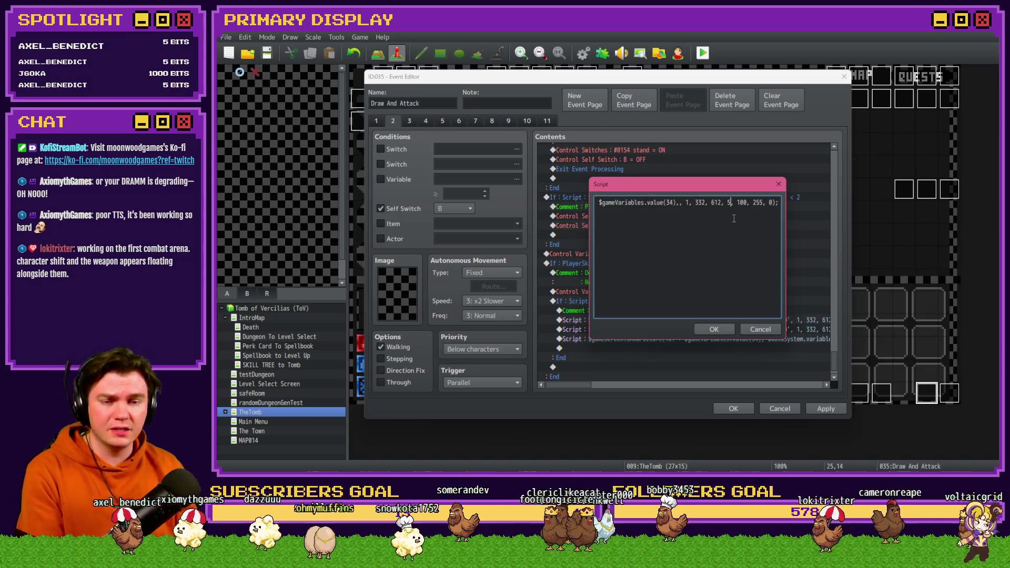
double_click(741, 202)
type("105")
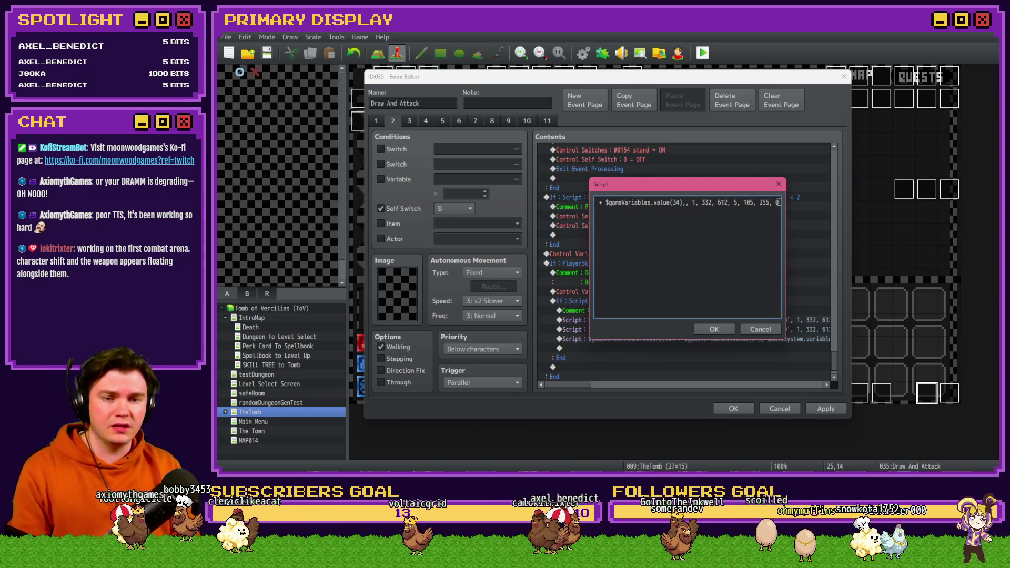
left_click_drag(723, 203, 719, 202)
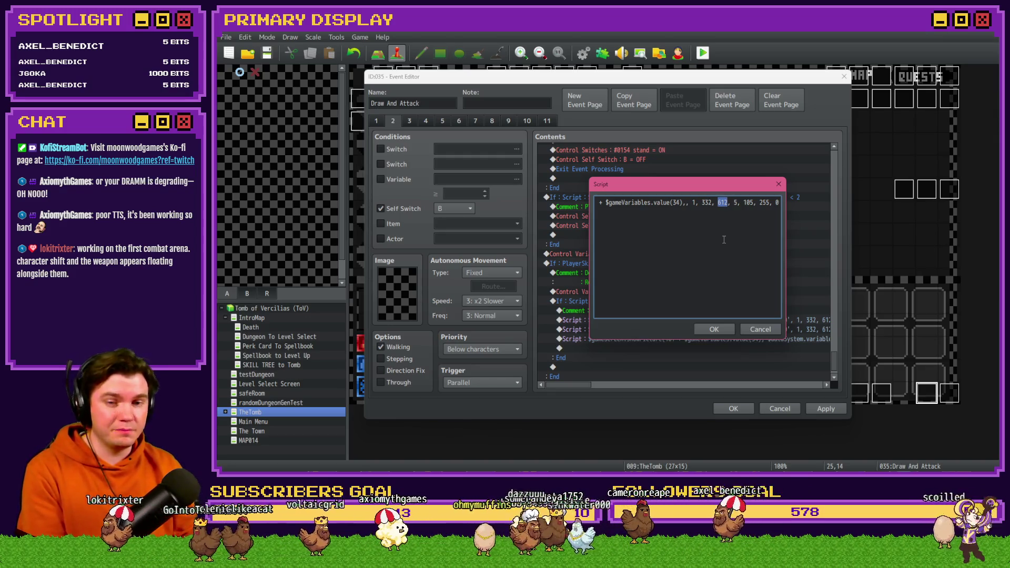
type("592")
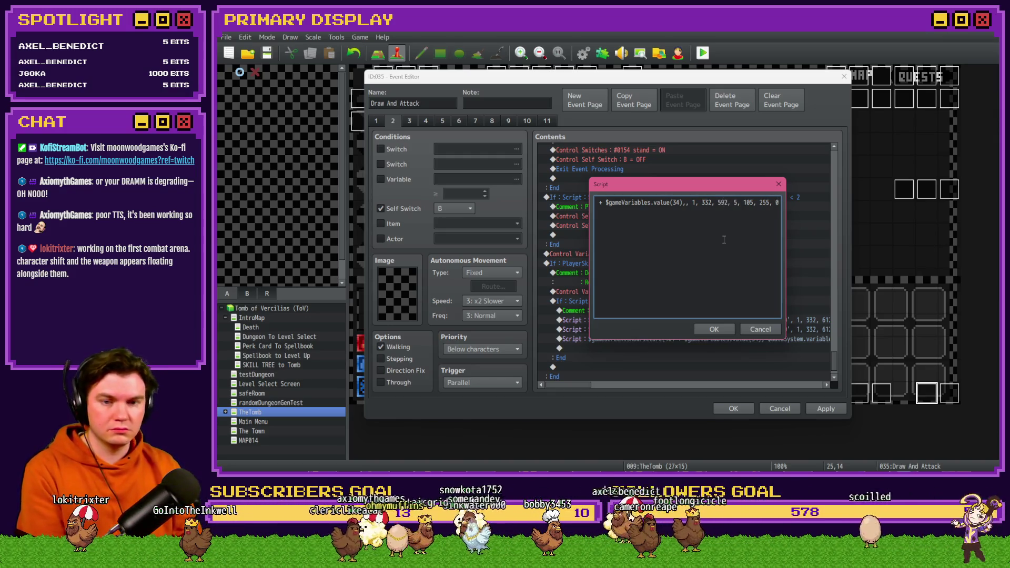
key("End")
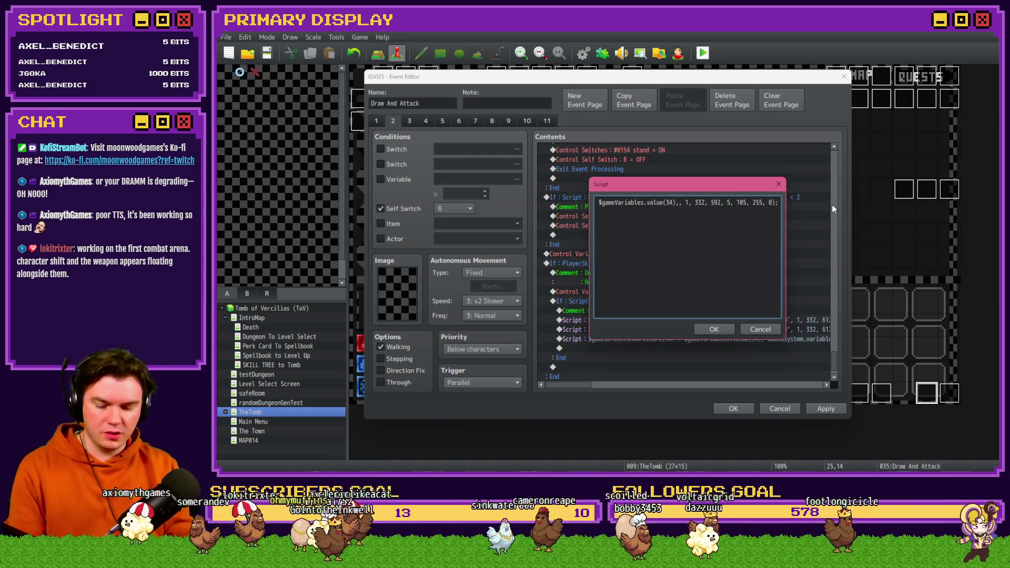
key("Right")
key("Left")
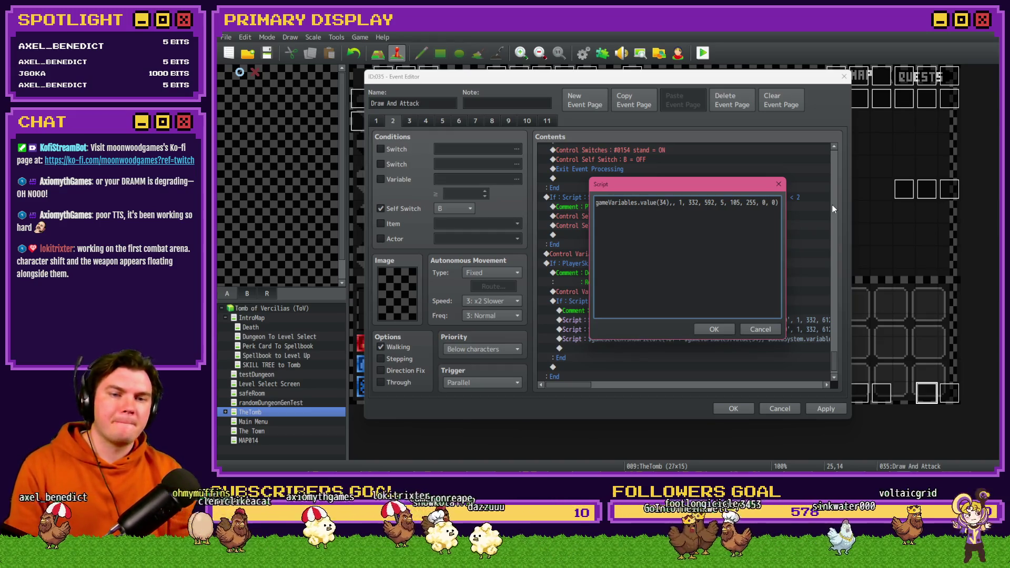
type("1")
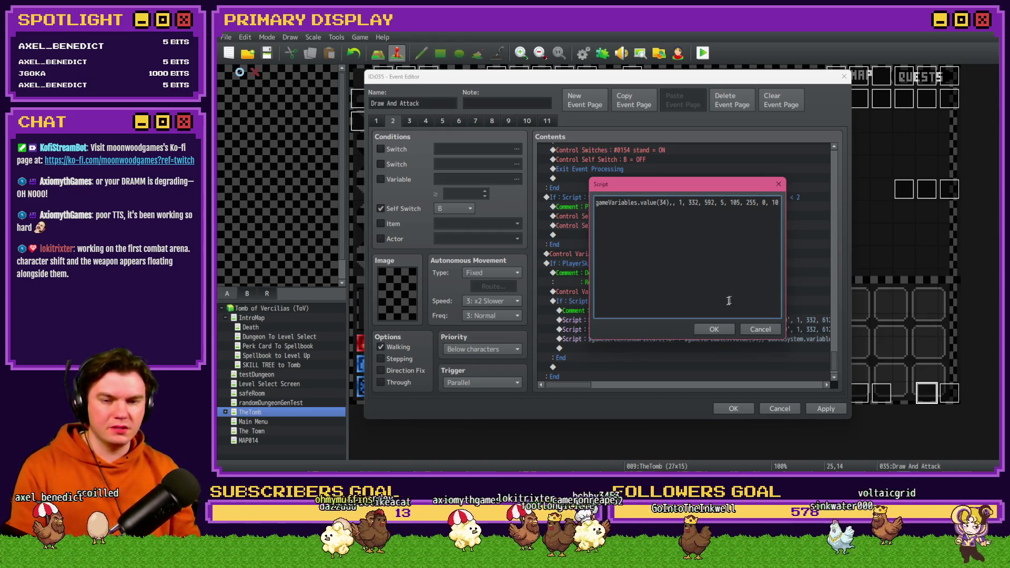
left_click(715, 329)
key("Insert")
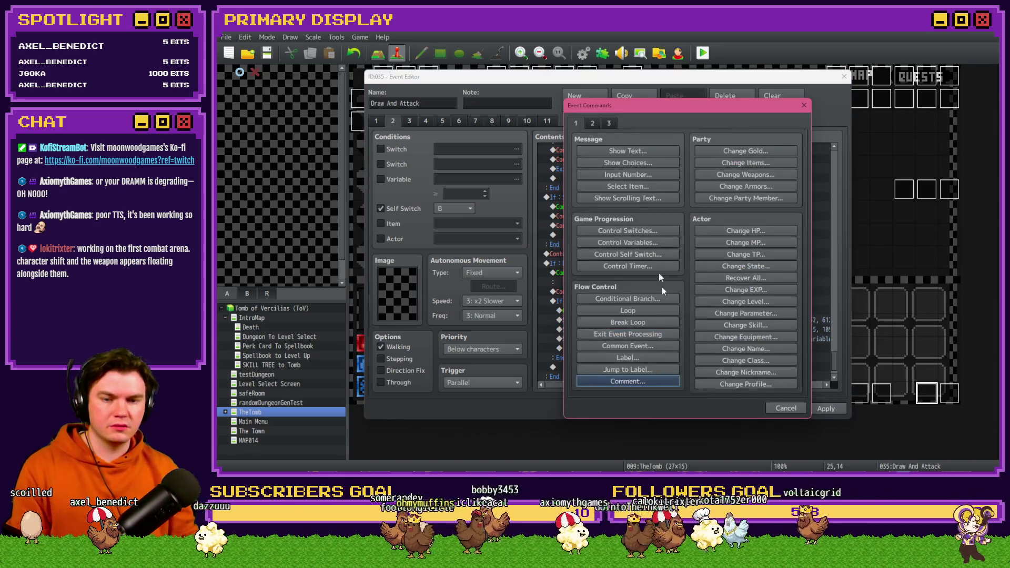
- Insert a Wait of 10 frames
left_click(592, 124)
left_click(741, 150)
type("10")
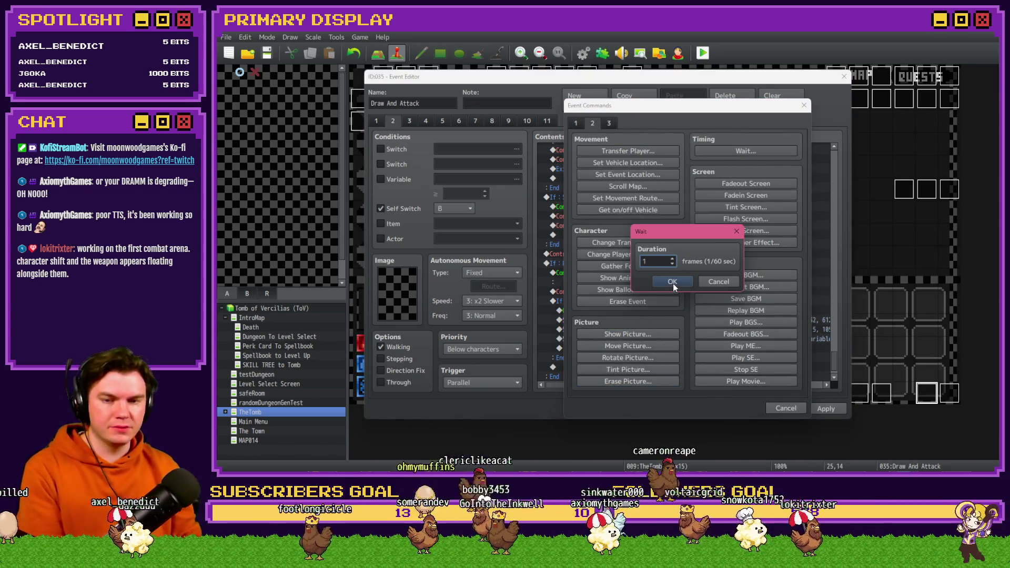
left_click(672, 281)
- Remove the doubled comma after value(34) in the movePicture script
scroll(668, 333, "down", 1)
key("Up")
key("Up")
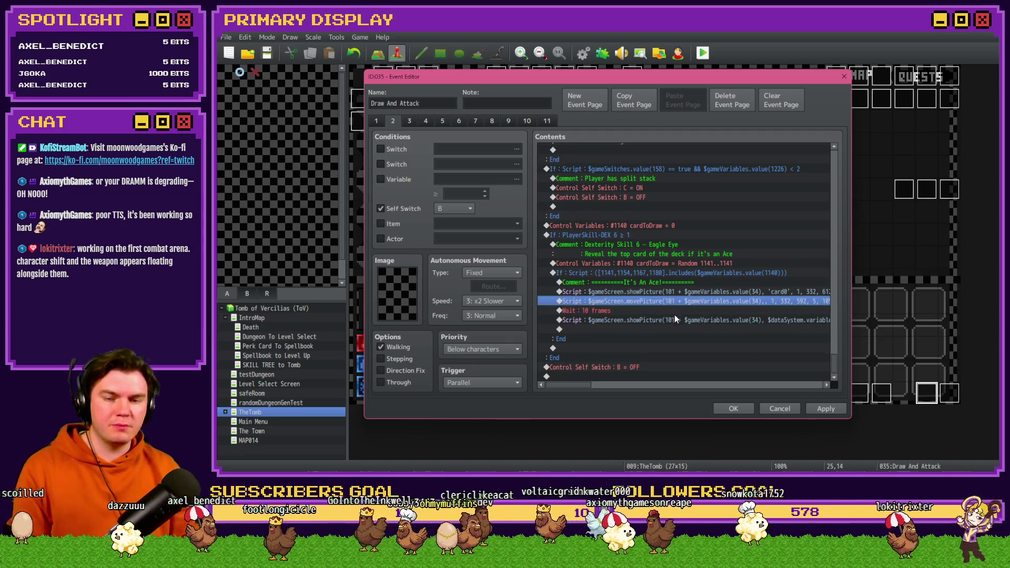
left_click(675, 310)
left_click(675, 320)
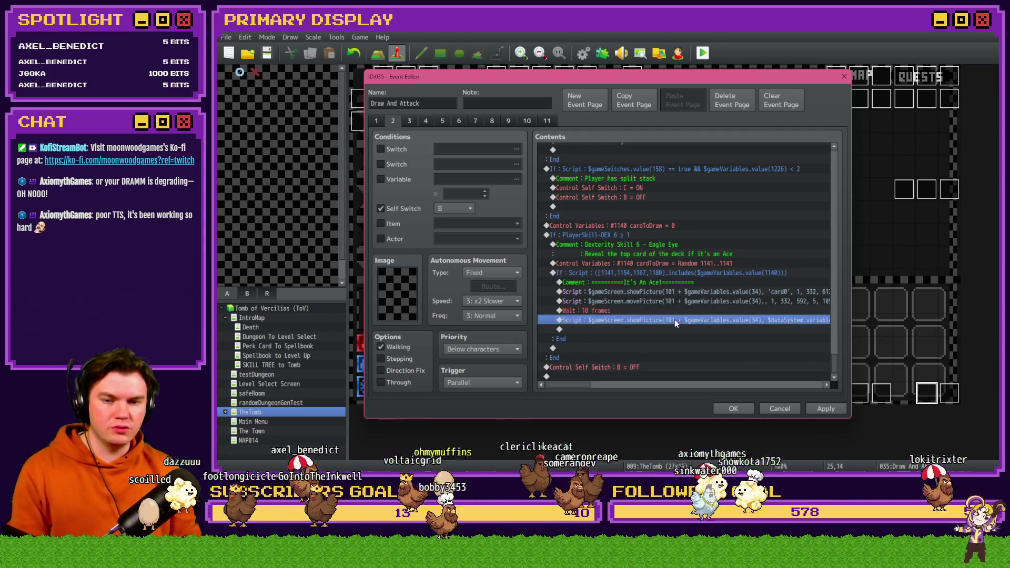
left_click_drag(578, 384, 611, 383)
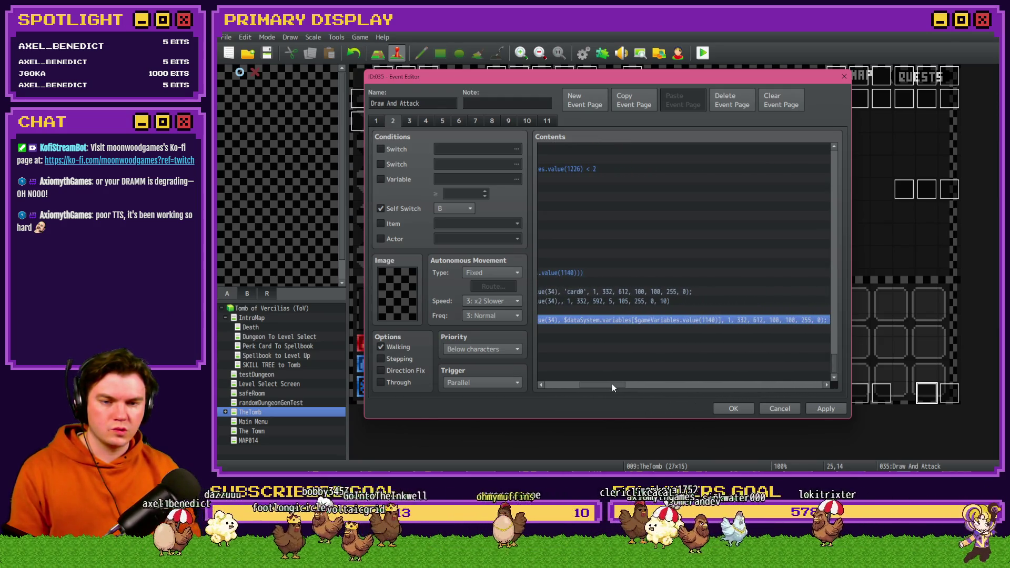
key("Return")
key("Escape")
left_click(616, 311)
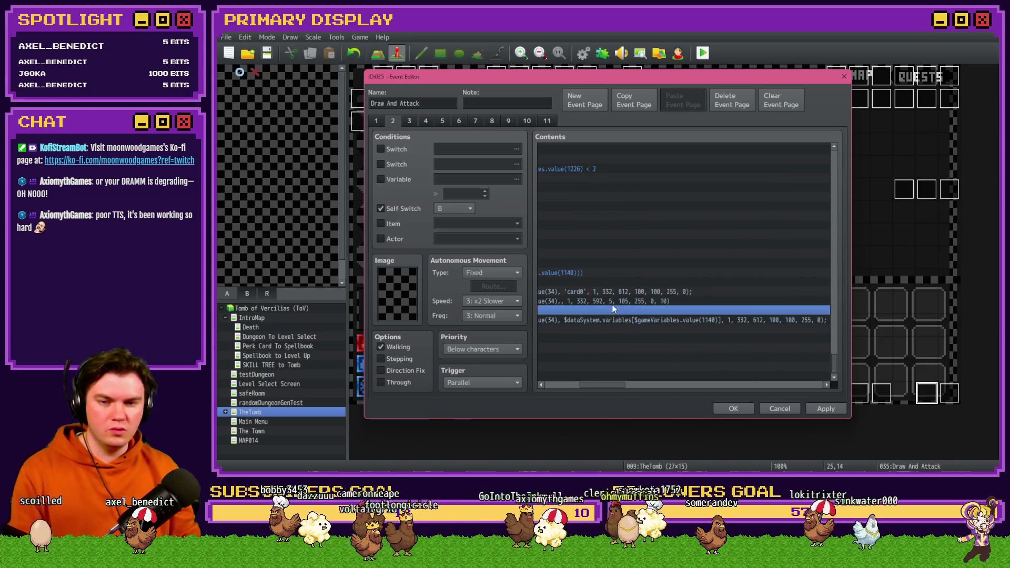
left_click(615, 301)
double_click(615, 301)
left_click(670, 203)
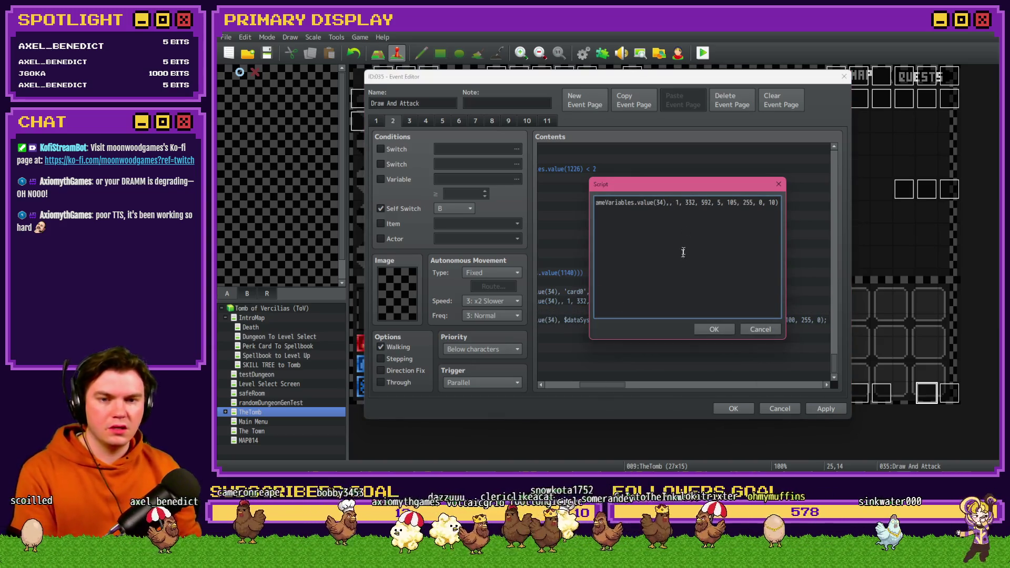
key("BackSpace")
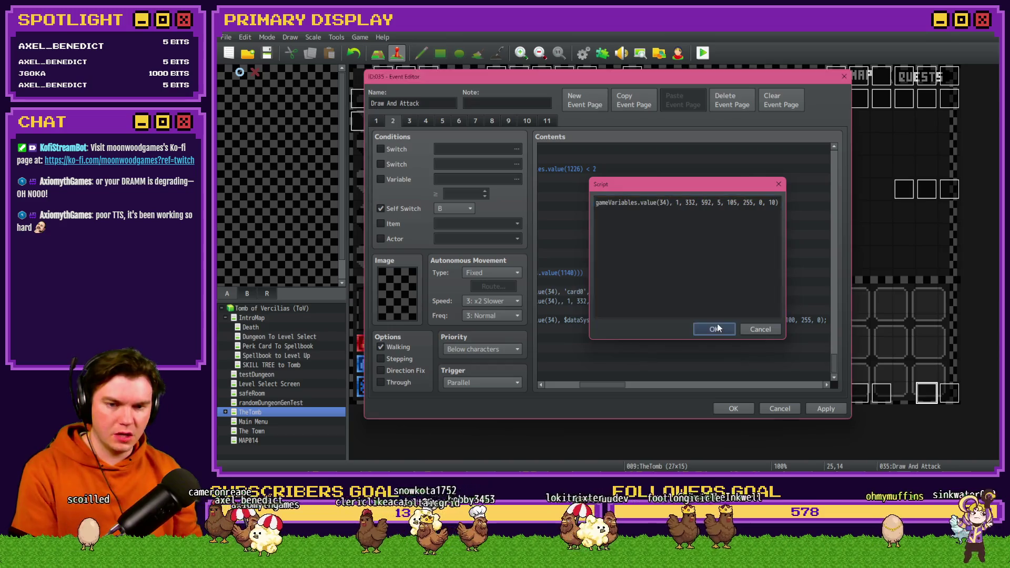
left_click(707, 329)
- Edit the showPicture script to use 592, 5 and 105
double_click(687, 327)
triple_click(662, 210)
left_click(677, 202)
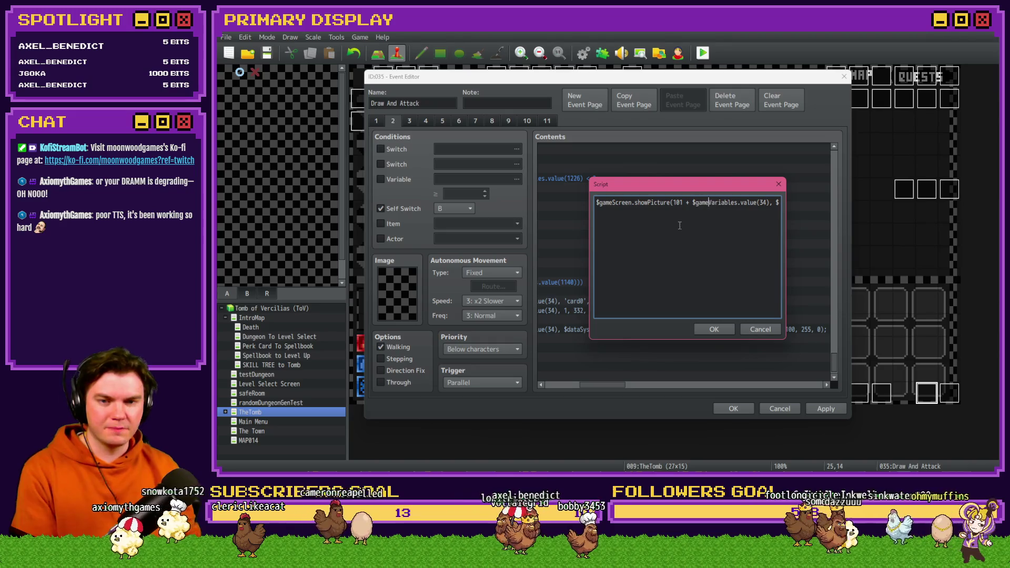
key("Right")
key("Right")
key("Right")
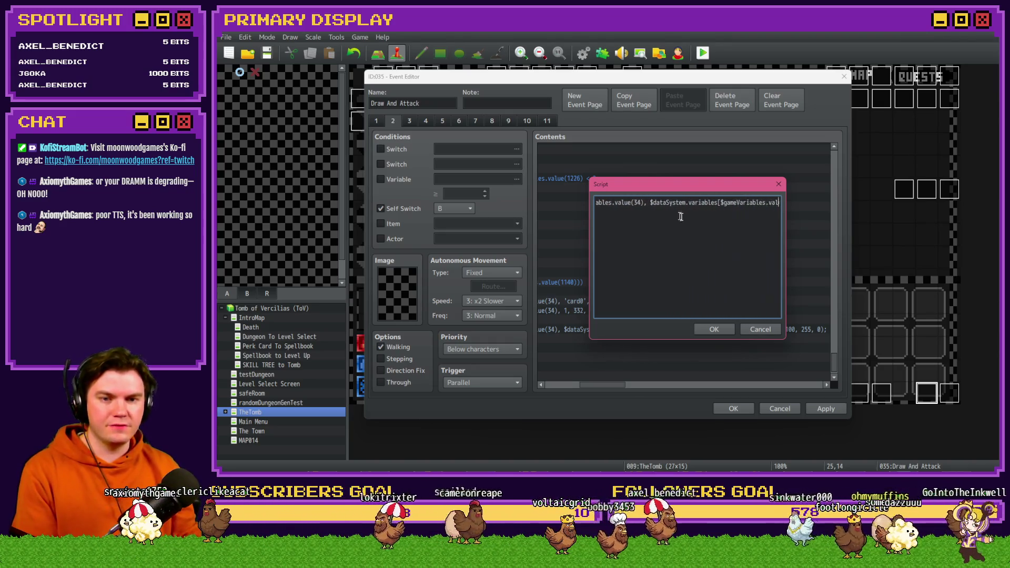
key("Right")
key("Right")
key("Right")
left_click_drag(704, 188, 701, 136)
left_click(691, 151)
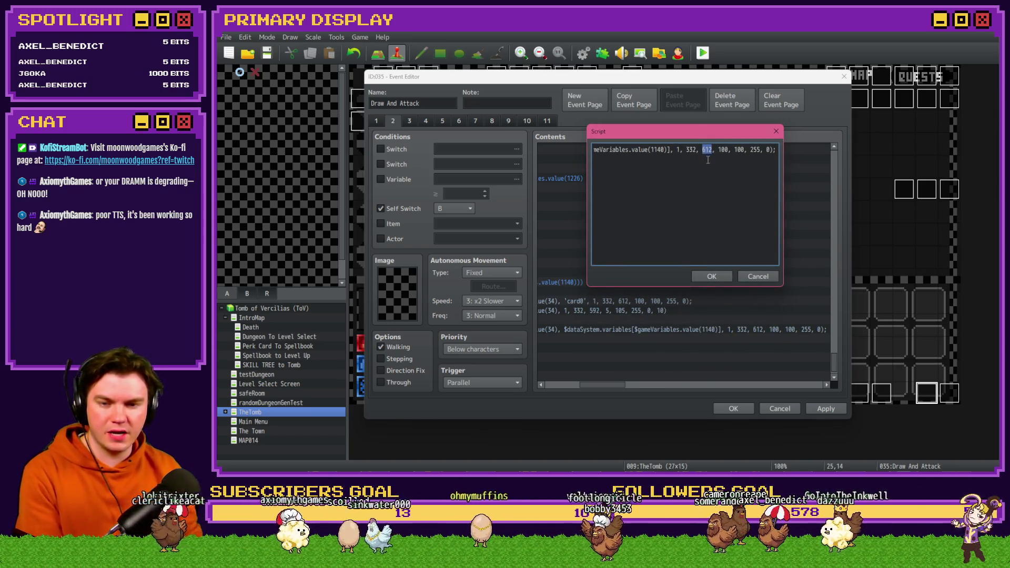
type("592, ")
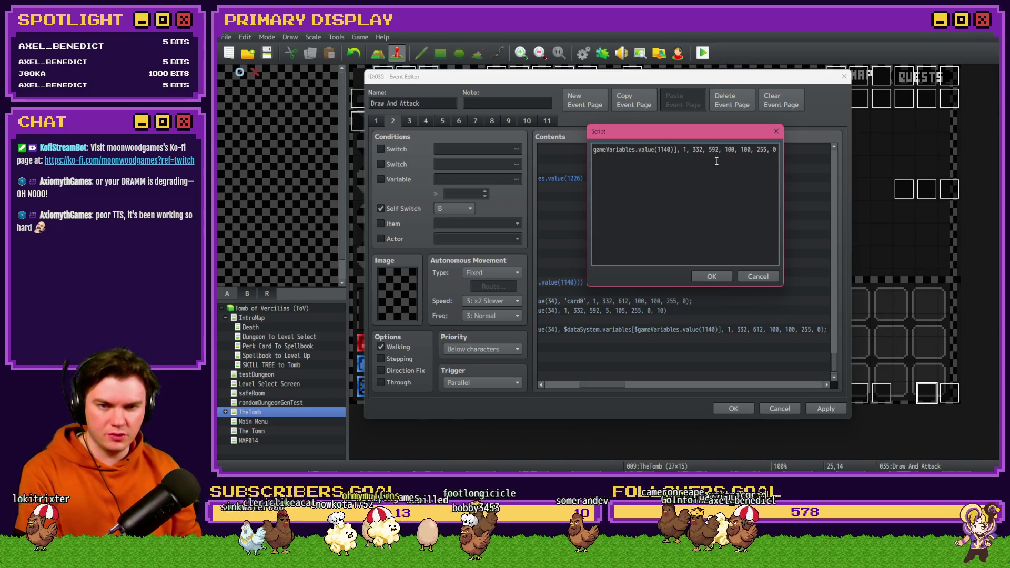
type("5")
double_click(738, 149)
type("105")
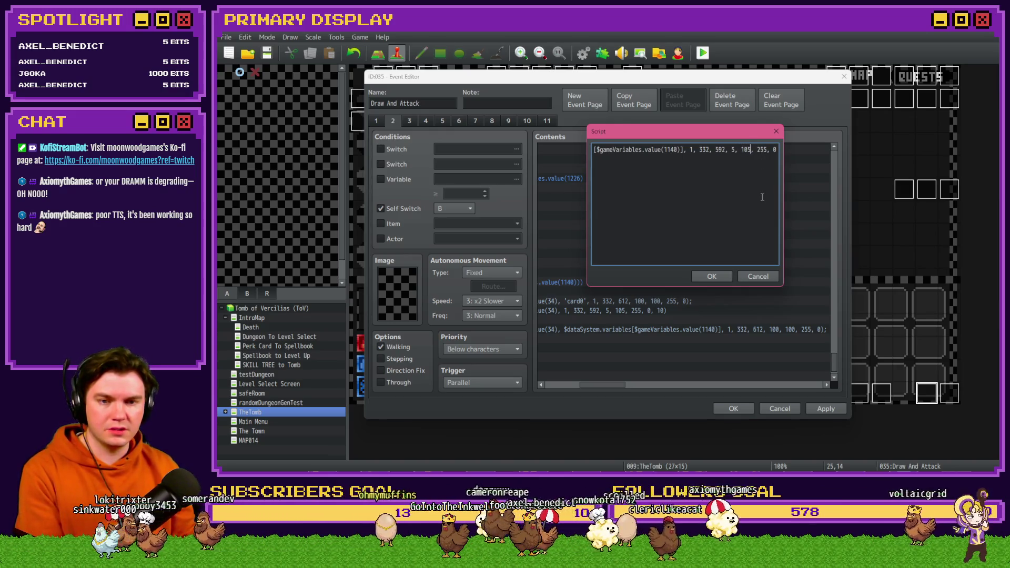
left_click(712, 276)
- Copy the movePicture command and paste it below the showPicture line
left_click_drag(629, 386, 577, 385)
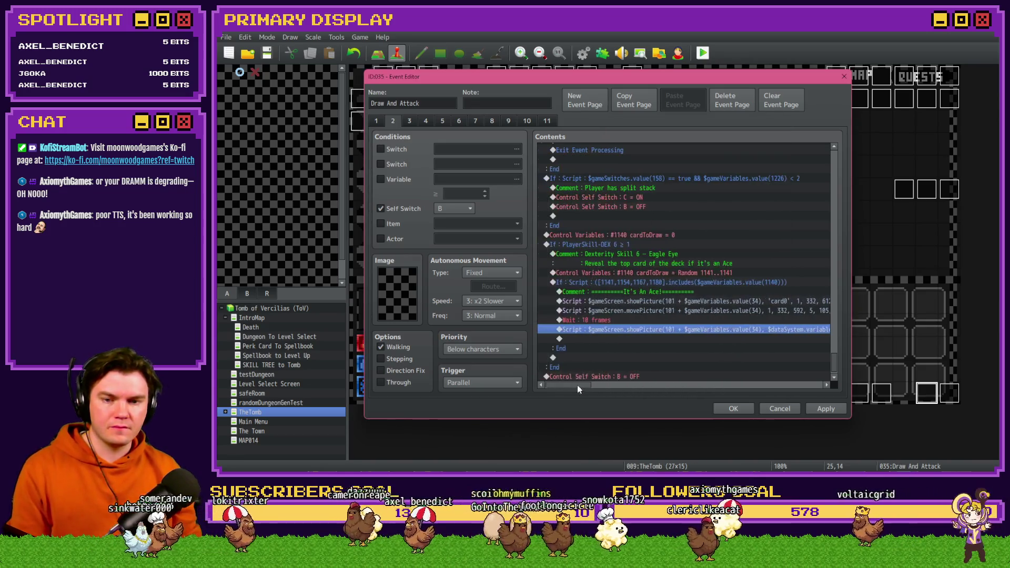
left_click(626, 311)
key("ctrl+c")
left_click(599, 337)
key("ctrl+v")
- Set the pasted movePicture script to 612, 100, 100 for full size
double_click(600, 339)
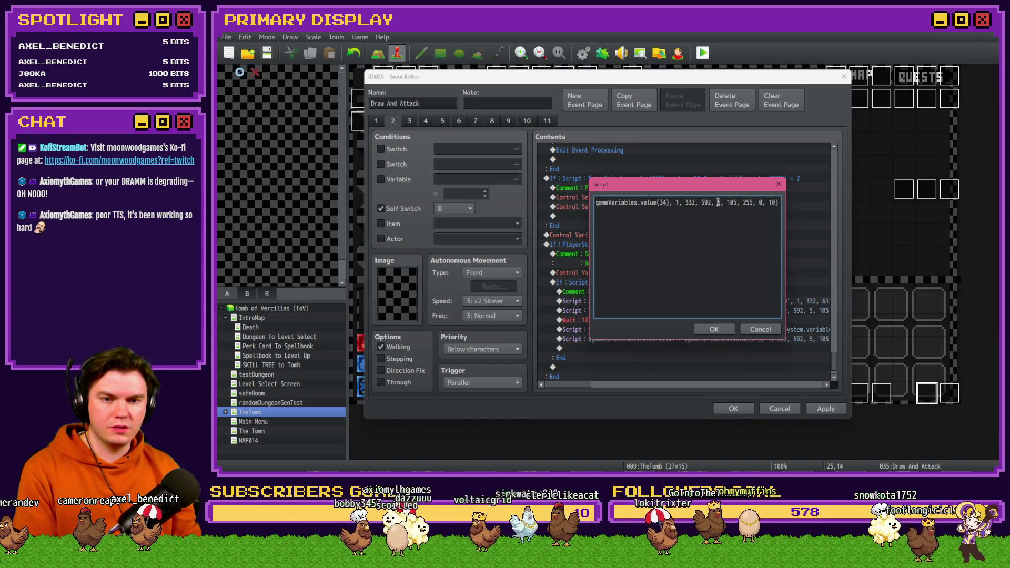
type("100, 100")
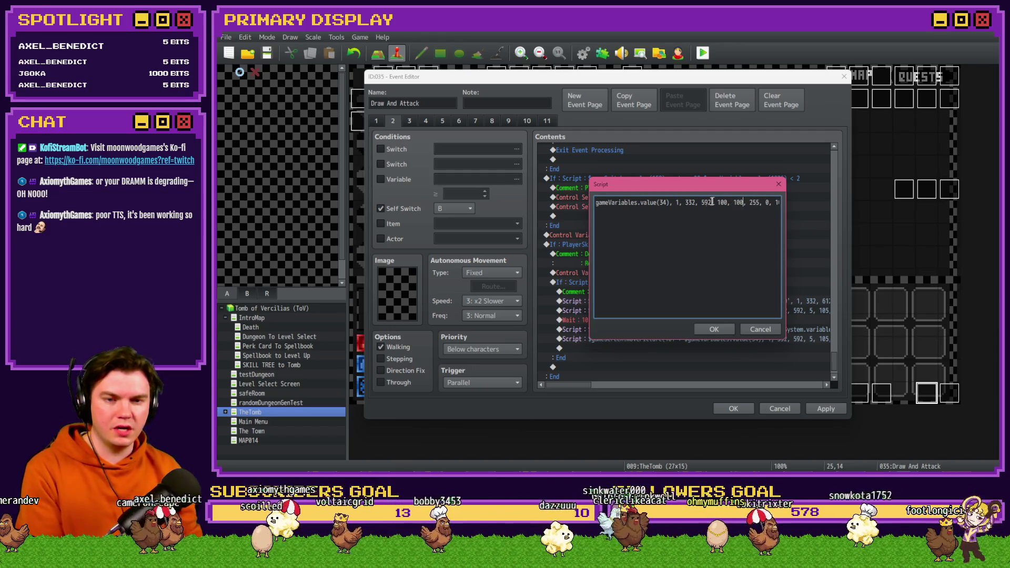
left_click_drag(705, 186, 710, 123)
type("512")
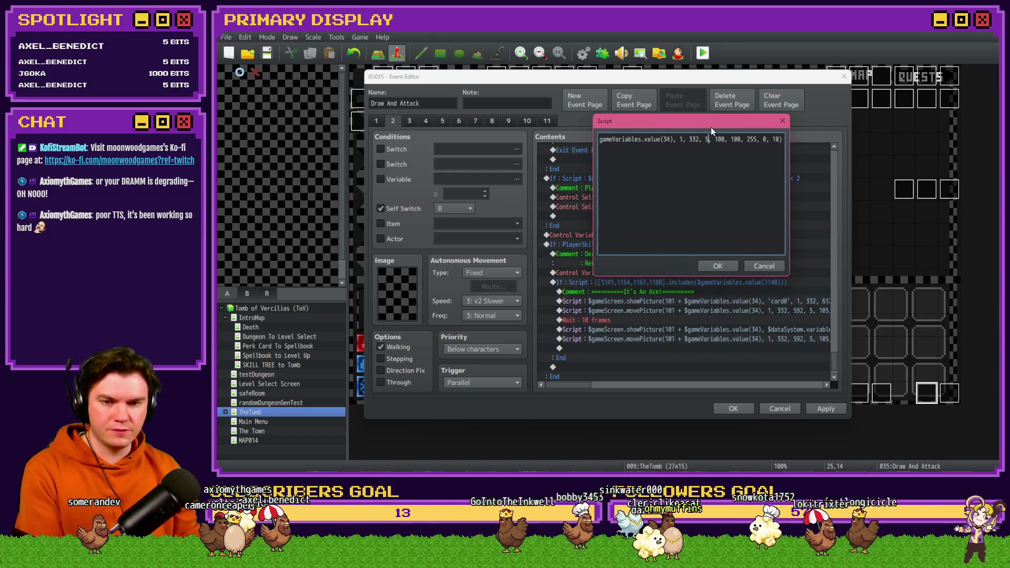
double_click(712, 139)
type("612")
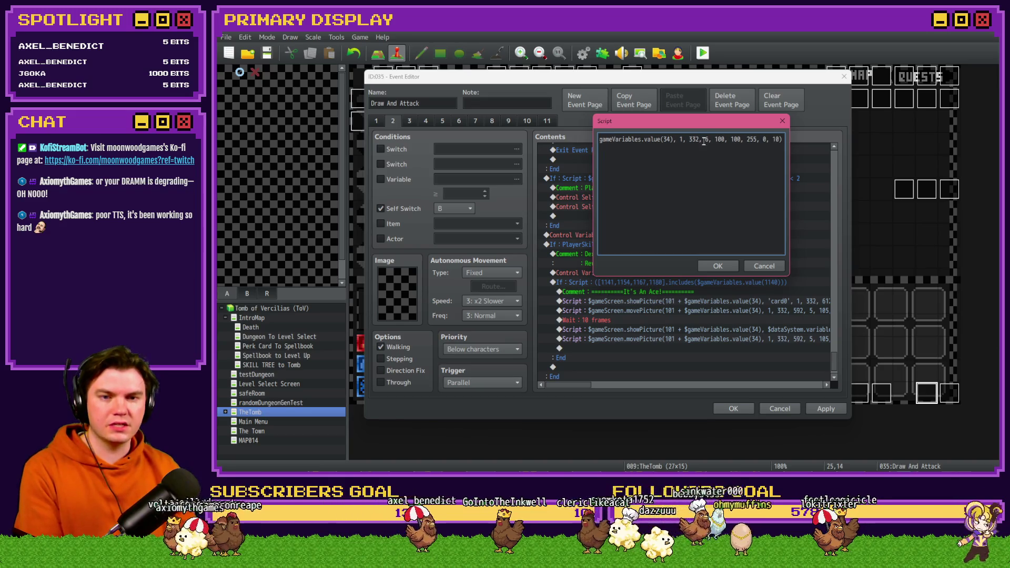
left_click_drag(745, 139, 770, 150)
left_click(717, 267)
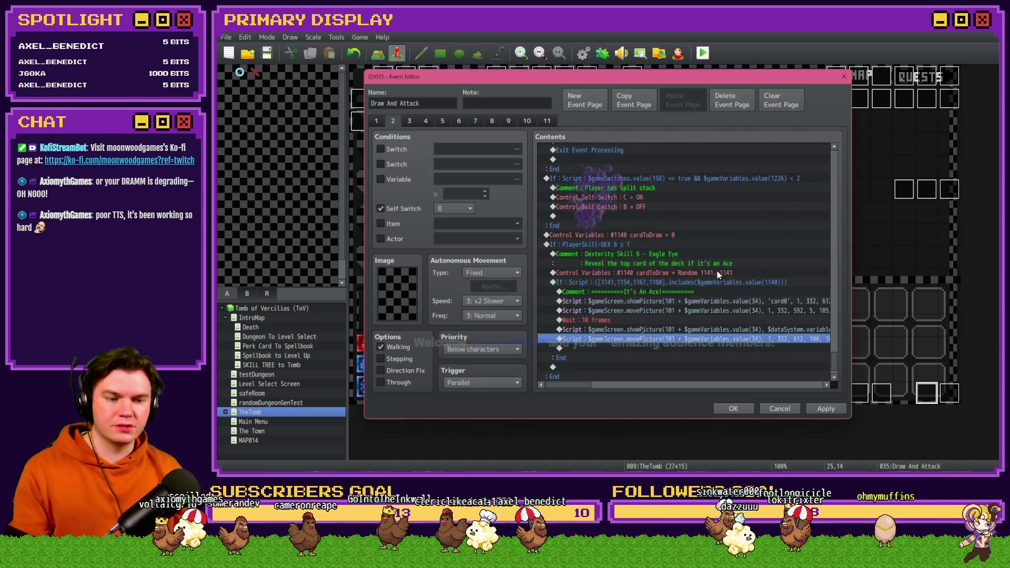
left_click(605, 351)
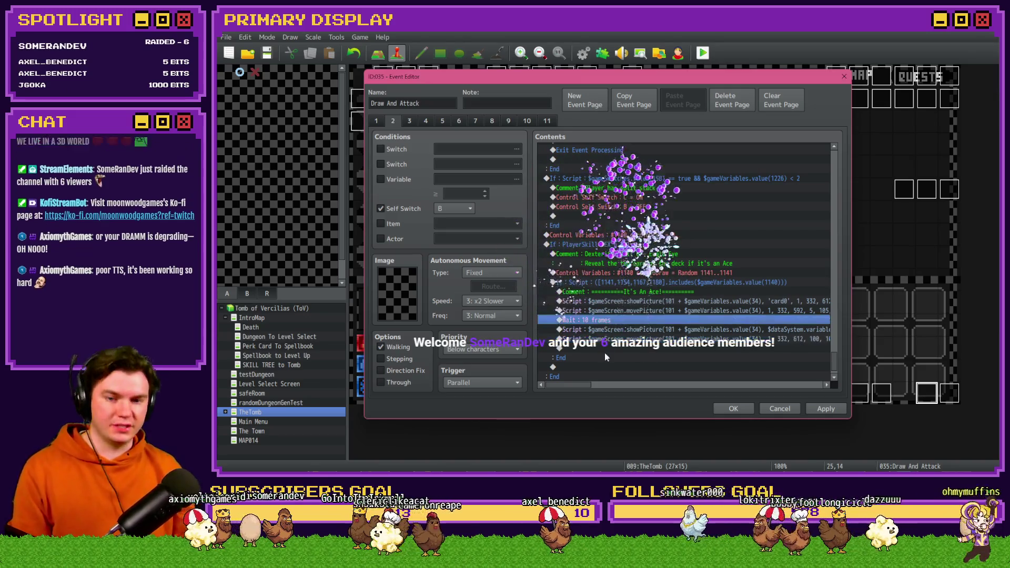
- Paste a 10-frame wait, close the event editor keeping changes, and save the project
key("ctrl+v")
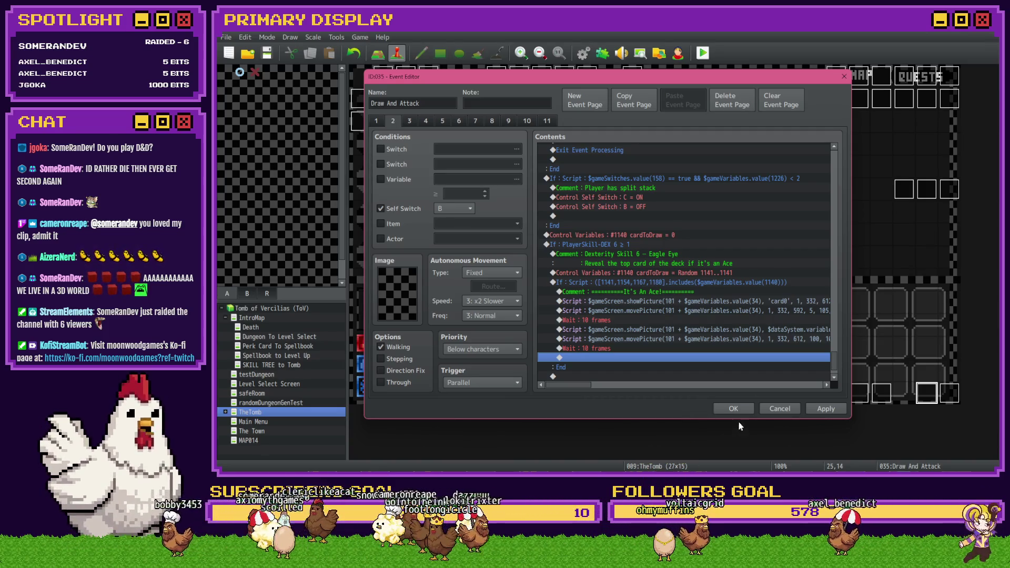
left_click(734, 406)
left_click(271, 55)
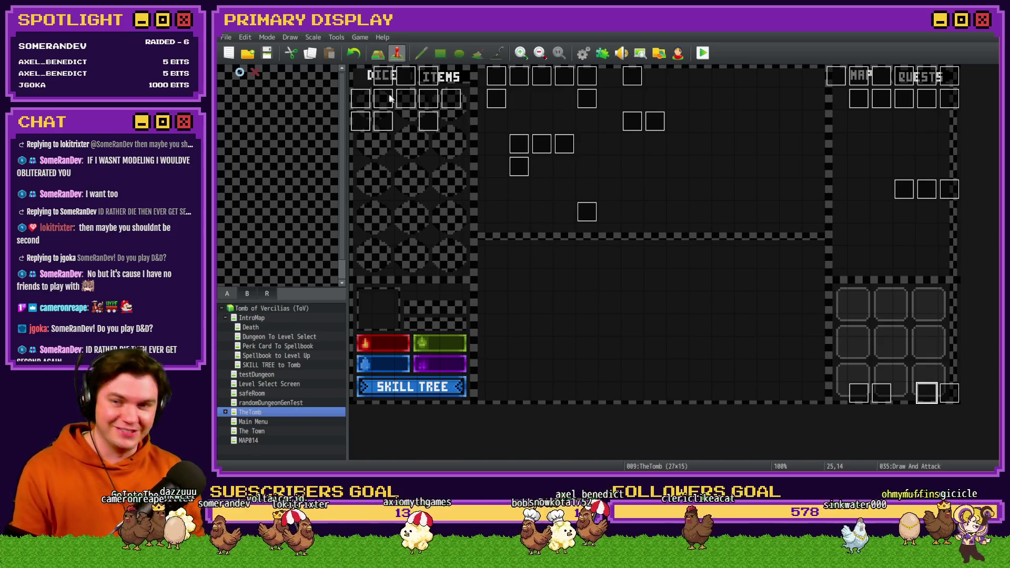
- Launch a playtest of the game from the toolbar
left_click(703, 59)
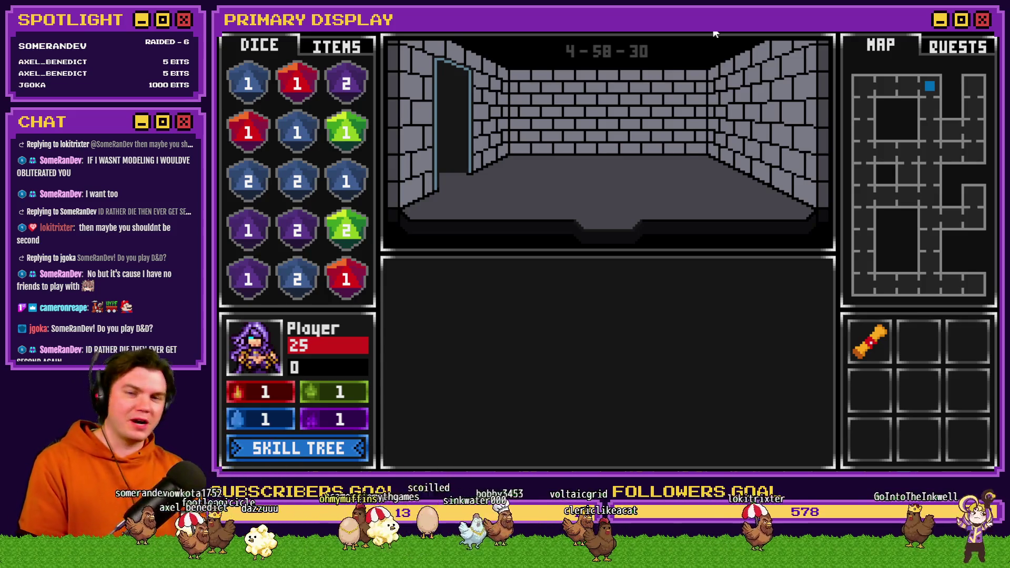
- In the playtest, unlock the Dexterity skills through Eagle Eye and step into combat
left_click(353, 447)
left_click(521, 315)
left_click(499, 269)
left_click(571, 271)
left_click(489, 223)
left_click(574, 220)
left_click(535, 224)
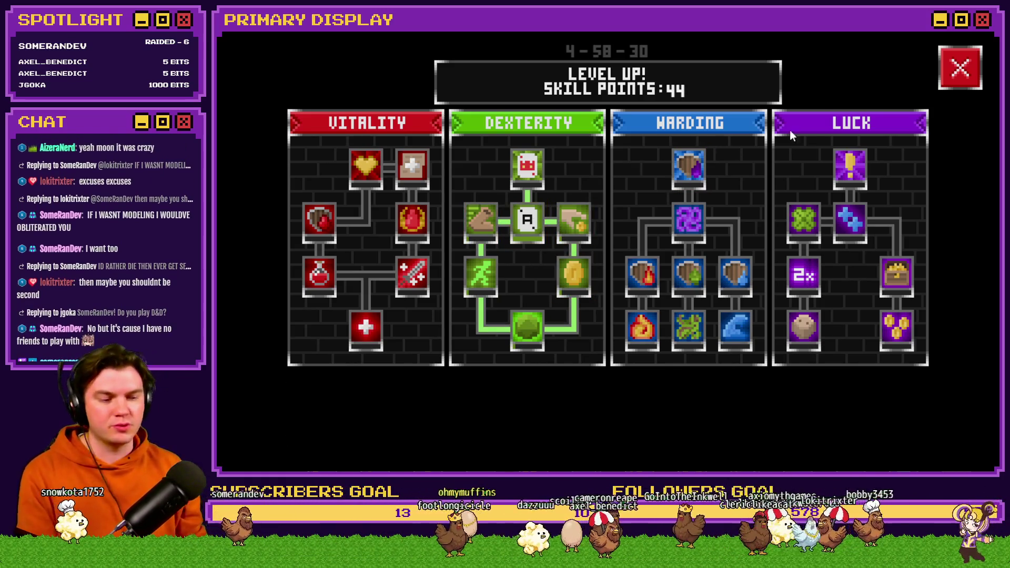
left_click(960, 67)
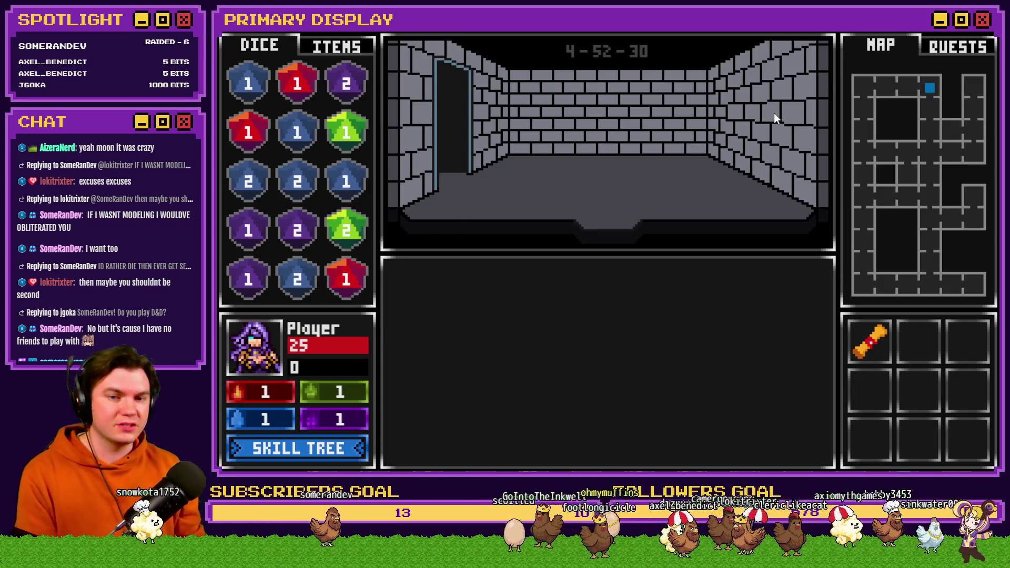
left_click(774, 113)
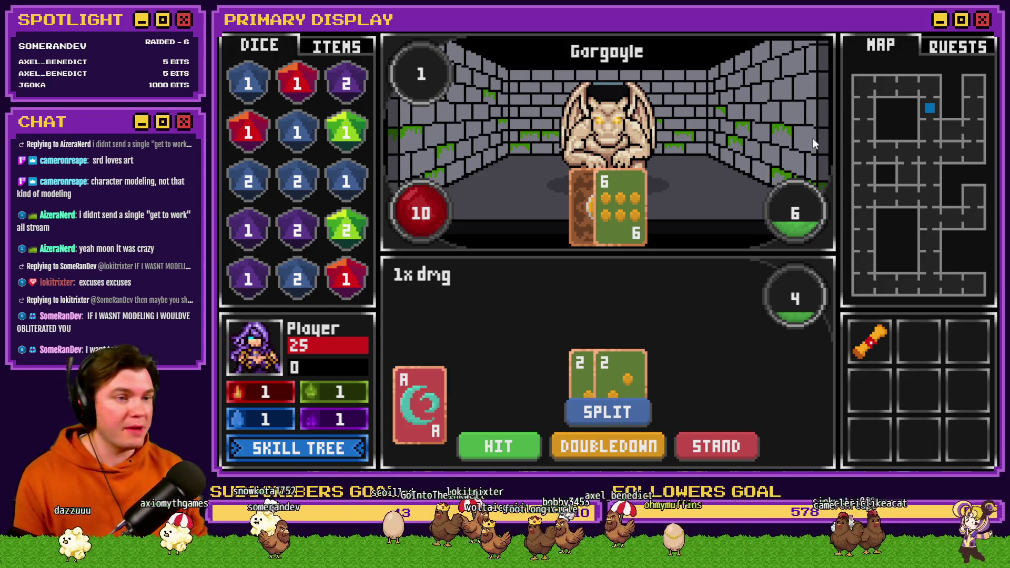
- Close the playtest and reopen the Draw And Attack event at its Eagle Eye section
left_click(988, 40)
double_click(915, 392)
left_click_drag(841, 263, 844, 368)
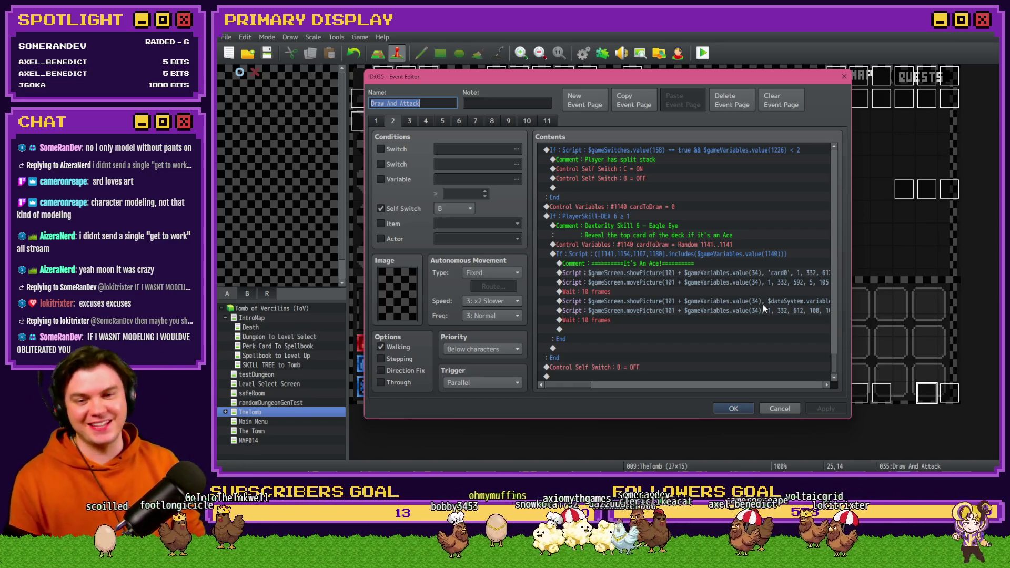
- Change the second Ace movePicture position from 612 to 604 and close the event editor
left_click(719, 275)
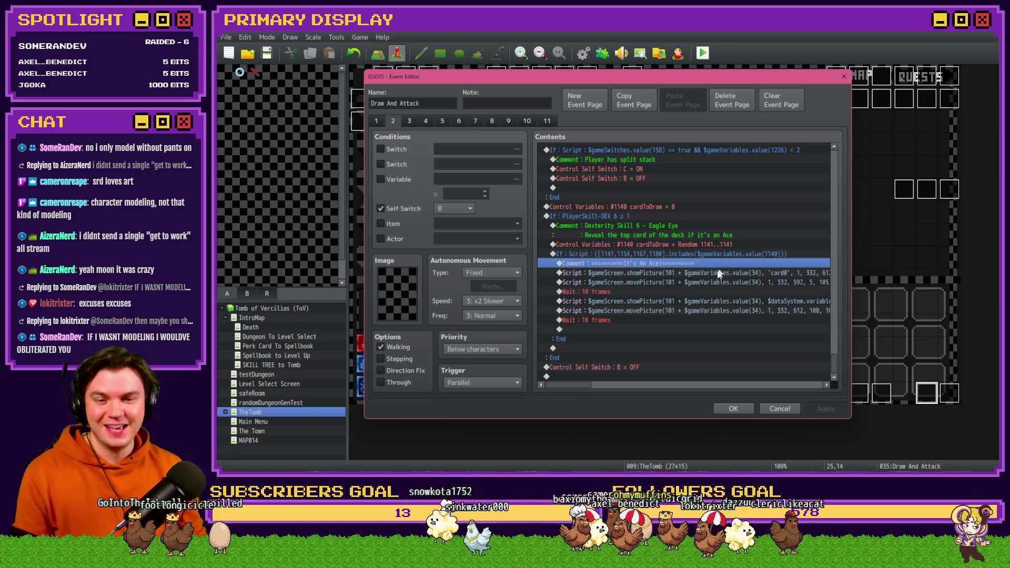
left_click(715, 282)
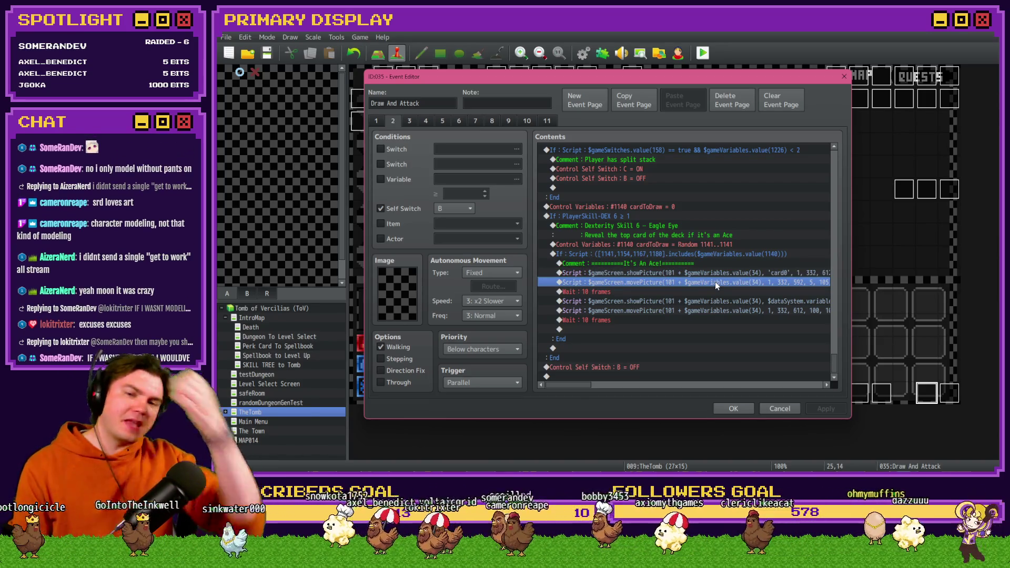
double_click(702, 311)
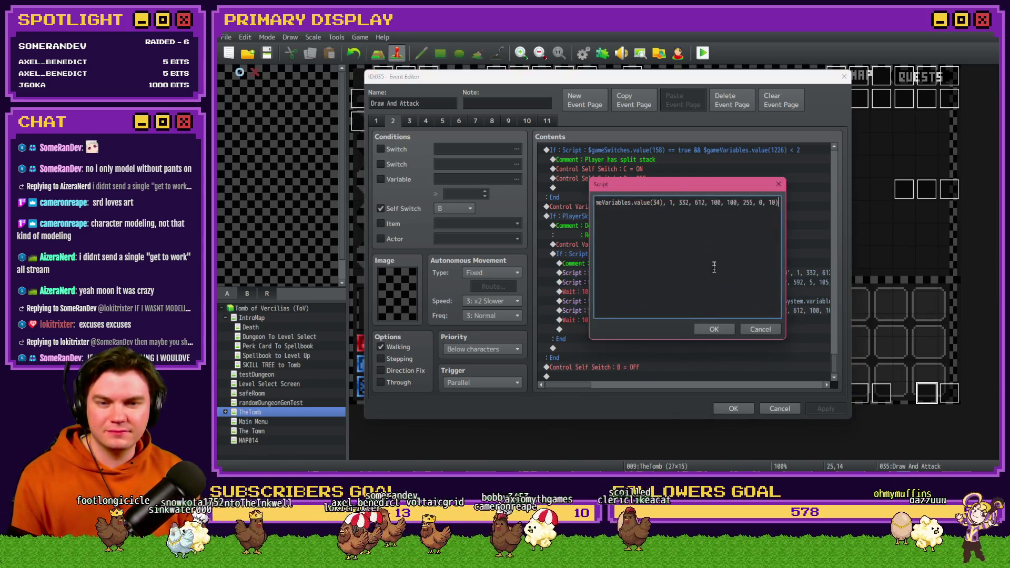
double_click(700, 203)
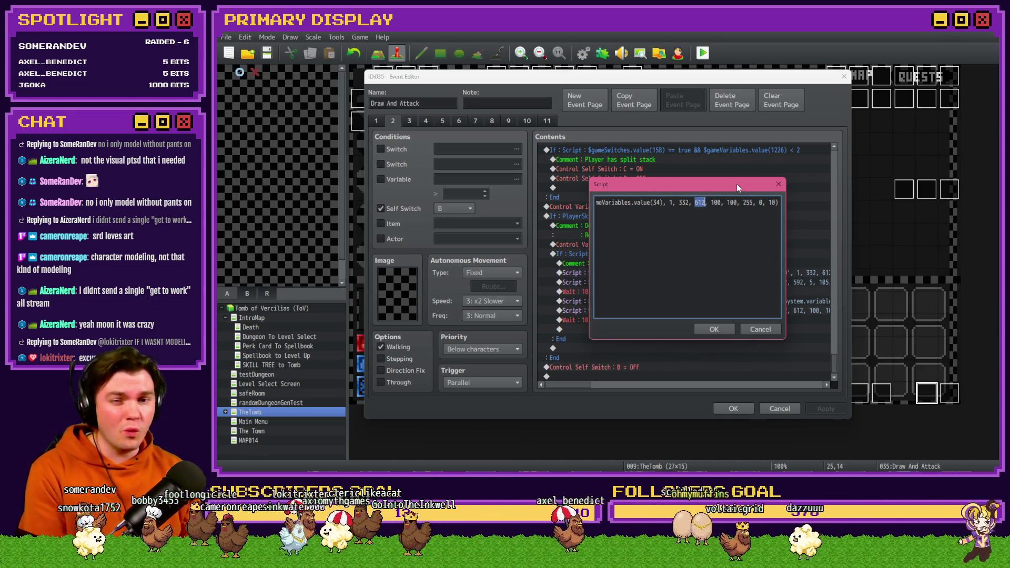
type("604")
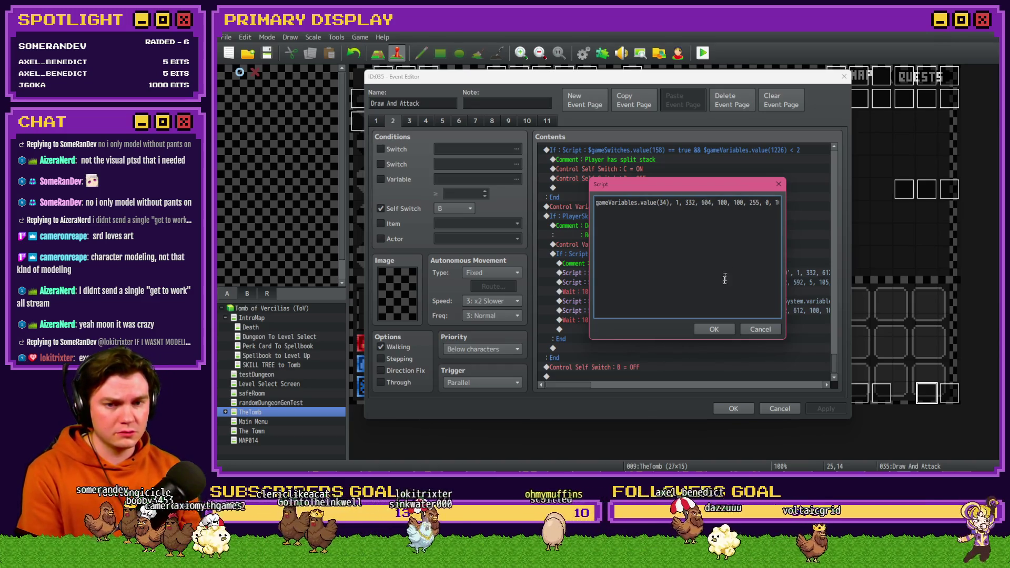
left_click(715, 330)
left_click(729, 406)
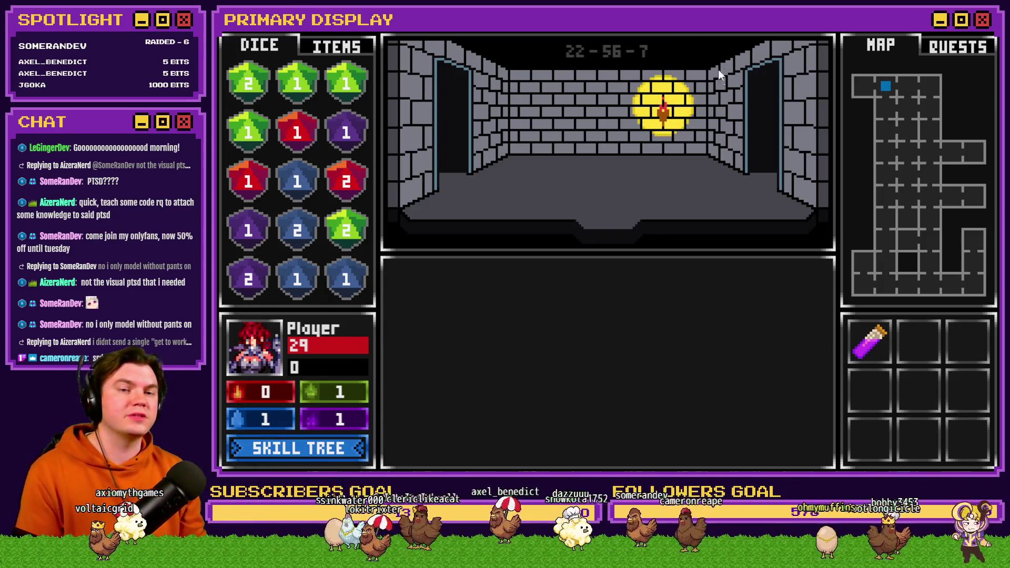
- Buy the Dexterity skills in the skill tree, including Eagle Eye and Sleight of Hand
left_click(340, 446)
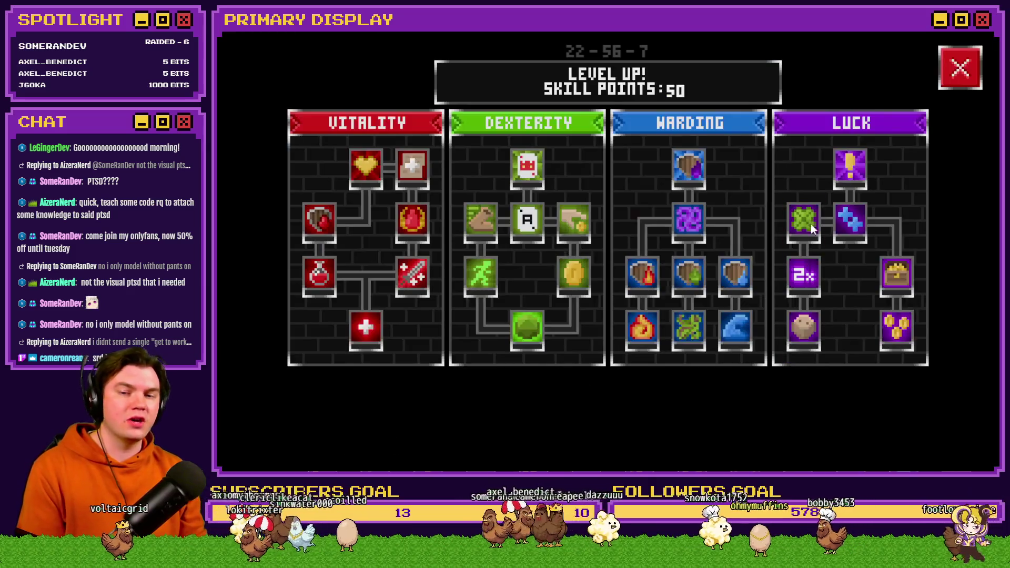
mouse_move(529, 222)
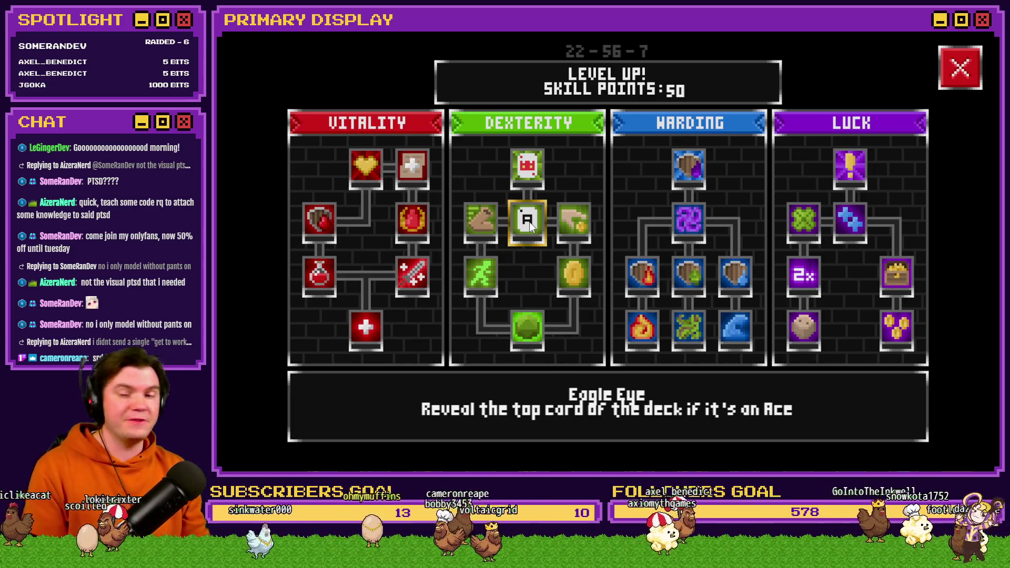
left_click(540, 323)
left_click(497, 279)
left_click(564, 277)
left_click(484, 225)
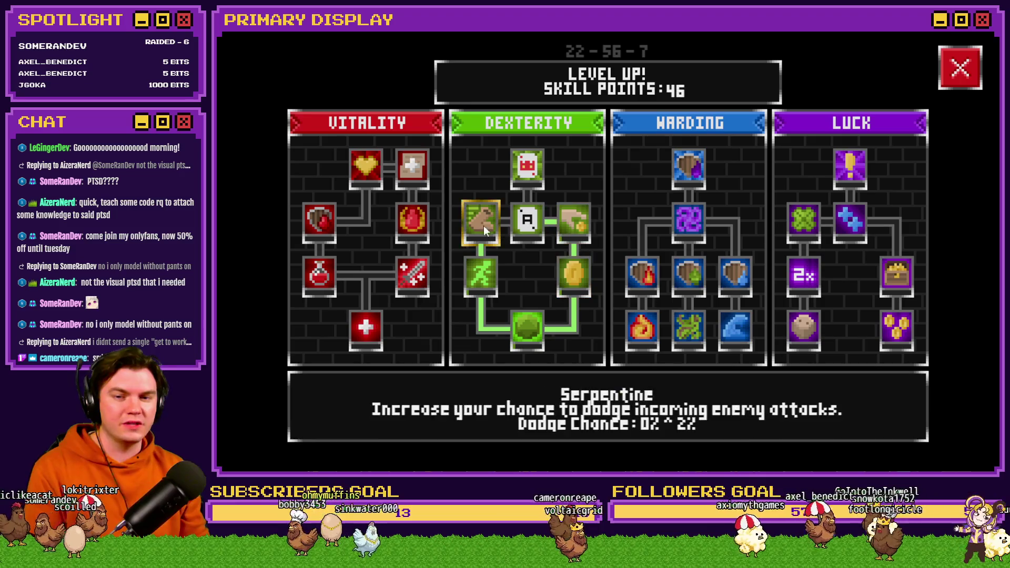
left_click(520, 225)
left_click(573, 221)
left_click(973, 66)
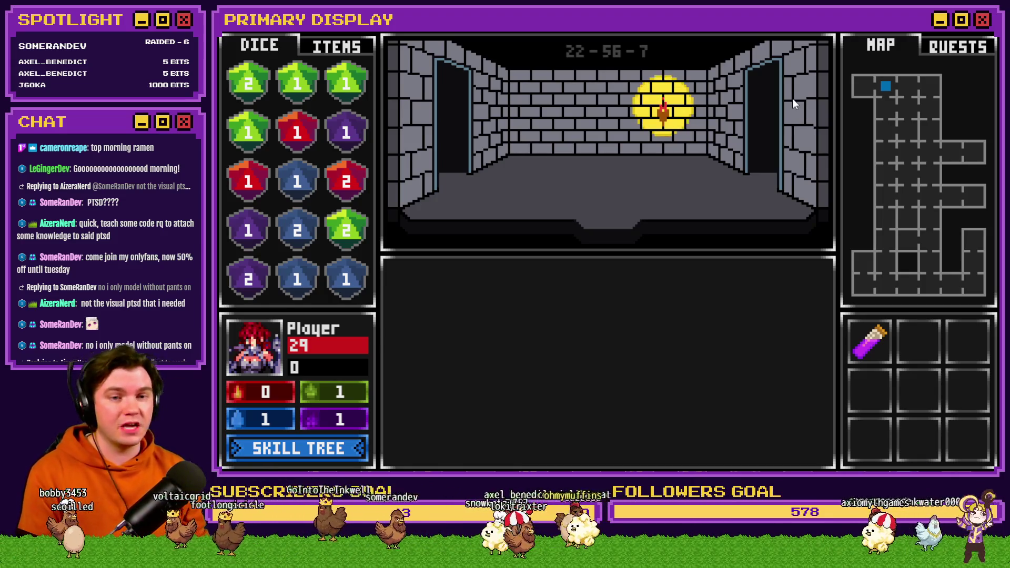
- Walk into the Rubble Golem fight, draw three Aces, then close the game
key("w")
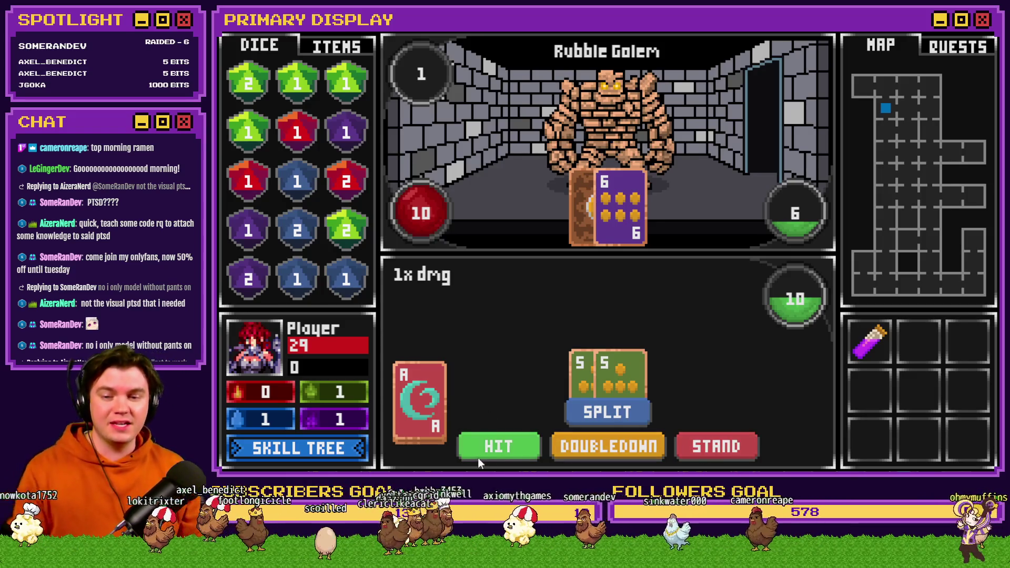
left_click(504, 447)
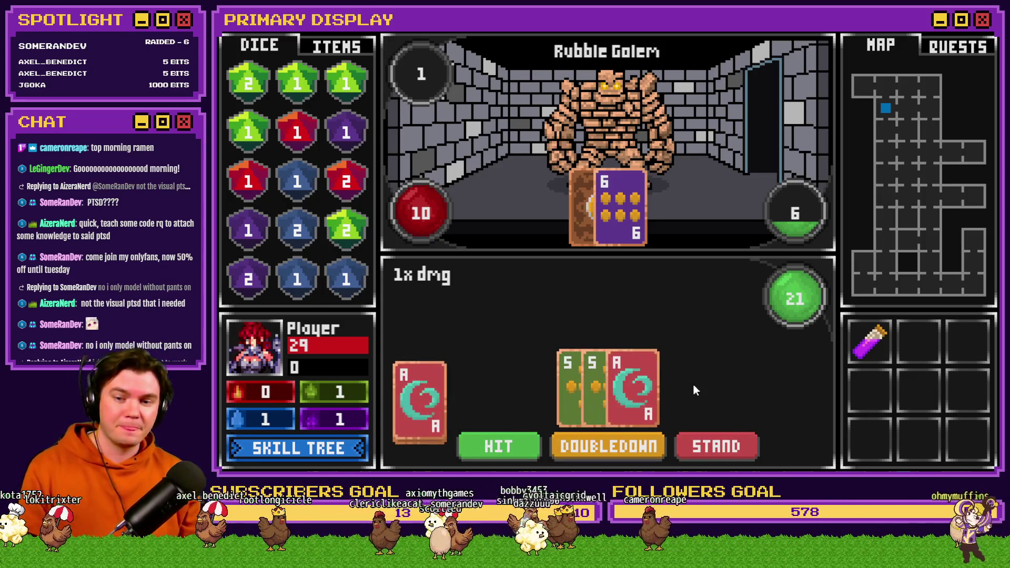
left_click(503, 444)
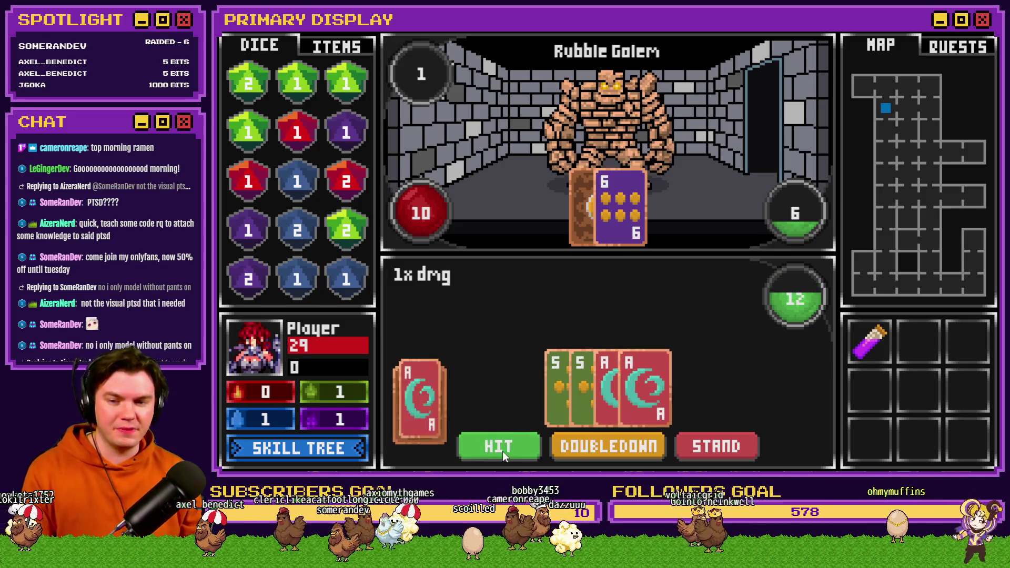
left_click(504, 445)
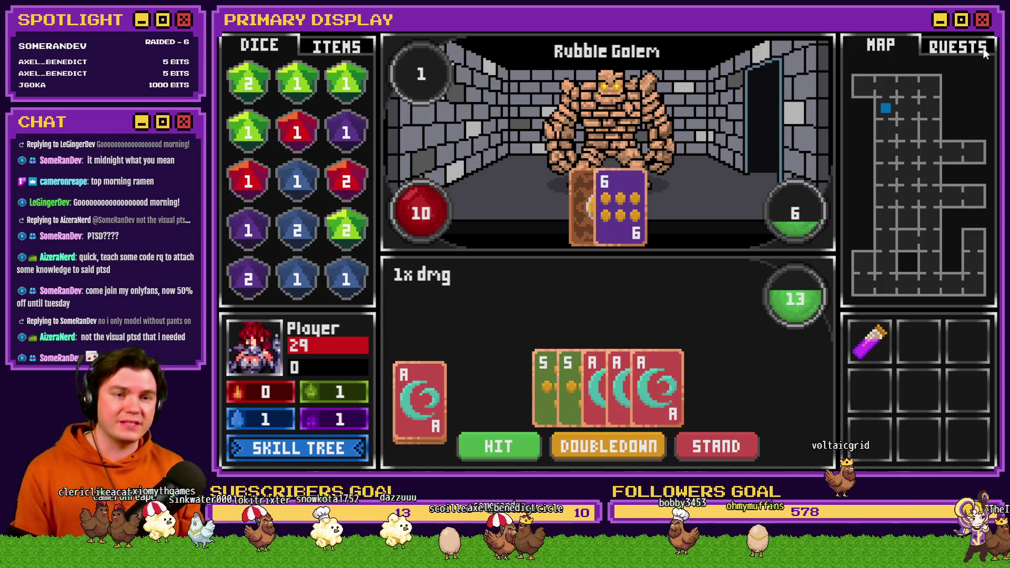
key("alt+F4")
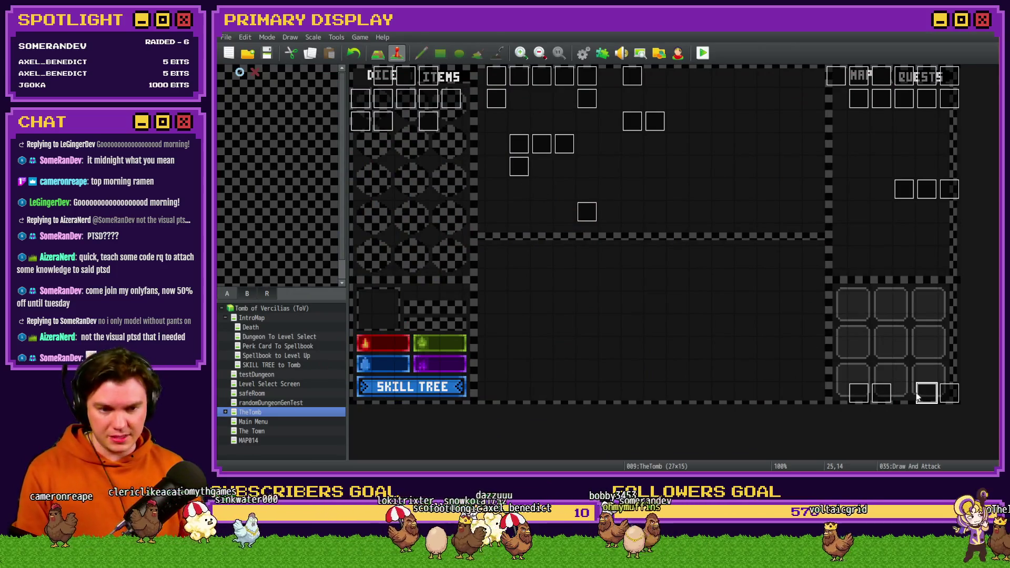
- On page 2, widen the cardToDraw random range to 1141..1192 and close the editor
double_click(918, 398)
left_click(399, 122)
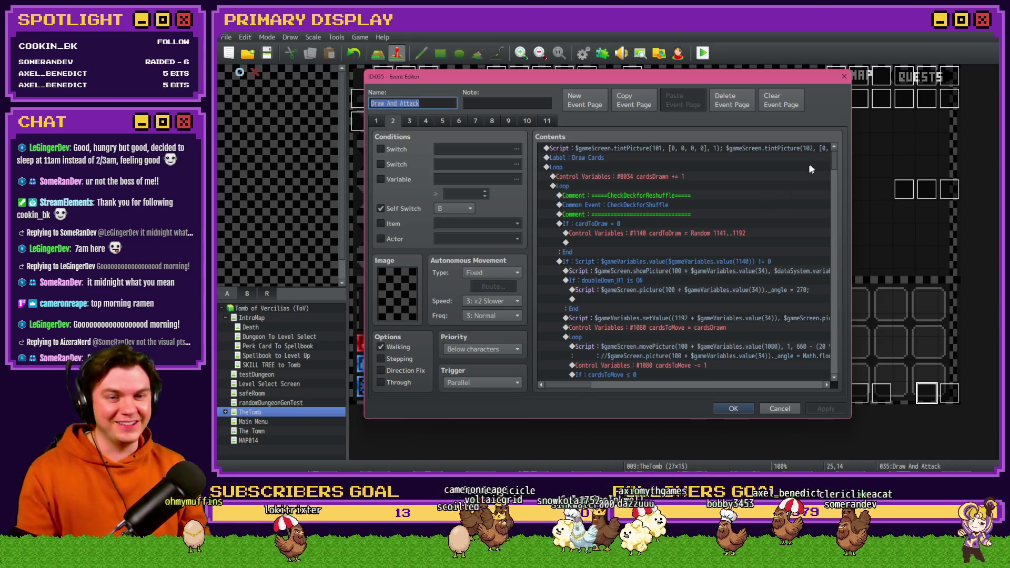
scroll(811, 169, "down", 15)
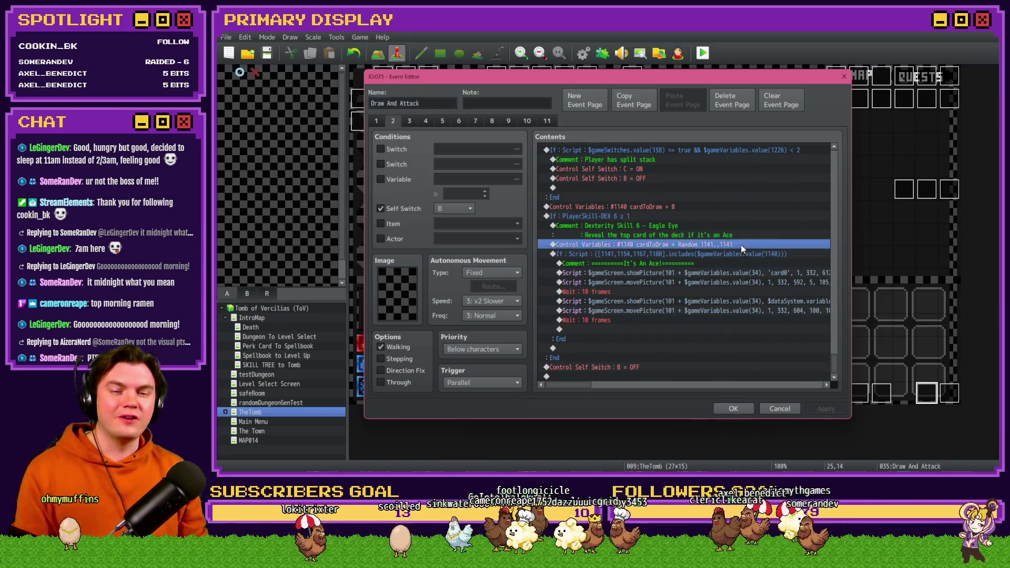
double_click(740, 245)
type("1192")
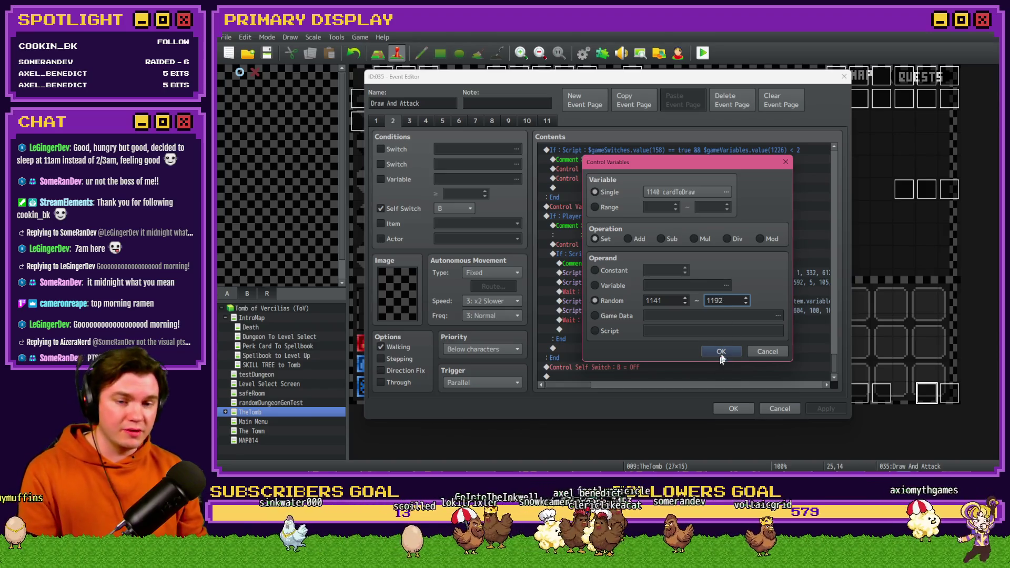
left_click(720, 353)
left_click(742, 410)
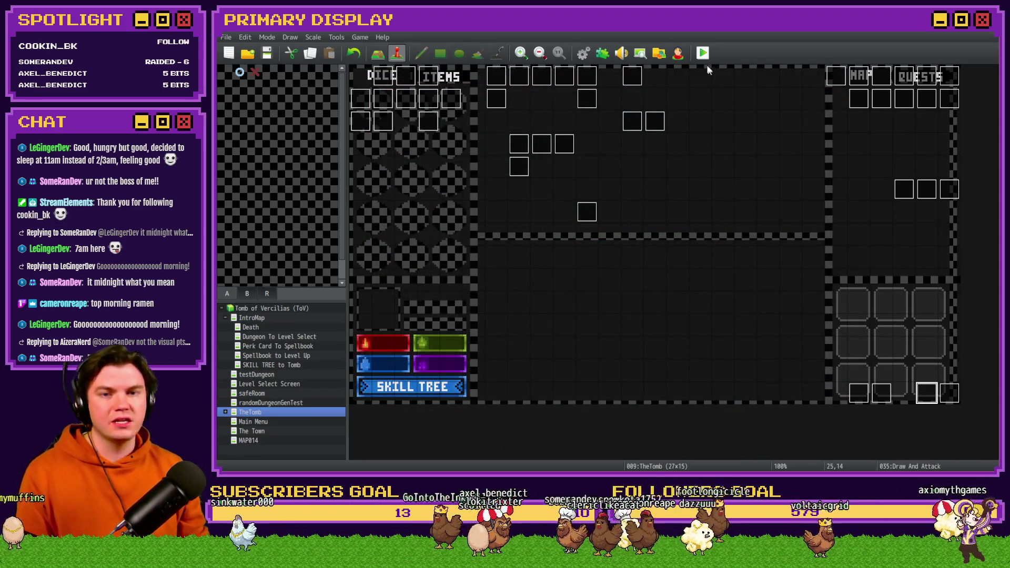
- Save, start a playtest, and choose the Wheel of Cheese perk
left_click(569, 266)
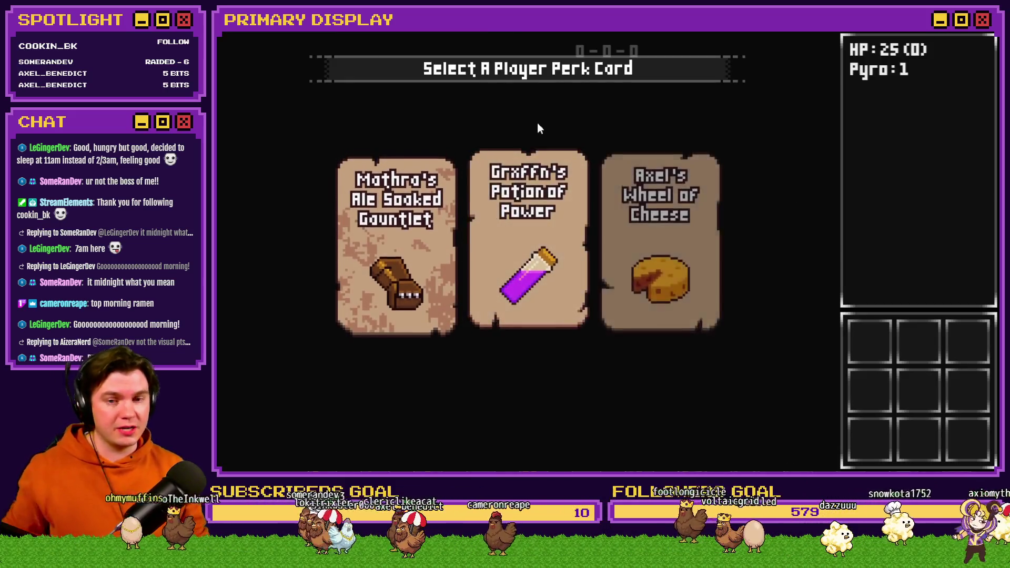
left_click(620, 157)
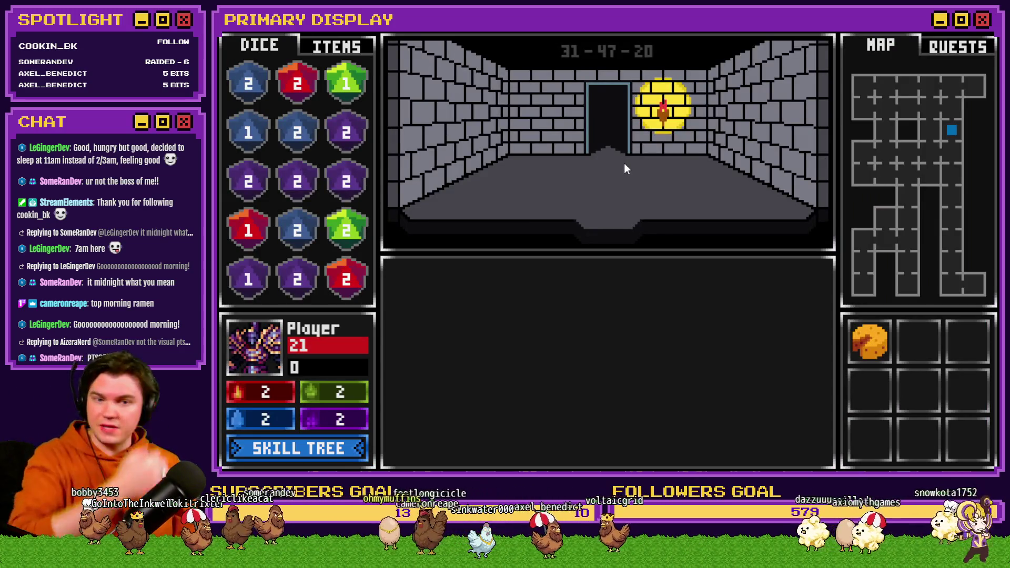
left_click(321, 444)
- Unlock Dexterity skills up to Eagle Eye, draw a card against the Elemental, then close the game
left_click(484, 284)
left_click(576, 272)
left_click(472, 223)
left_click(537, 225)
left_click(536, 225)
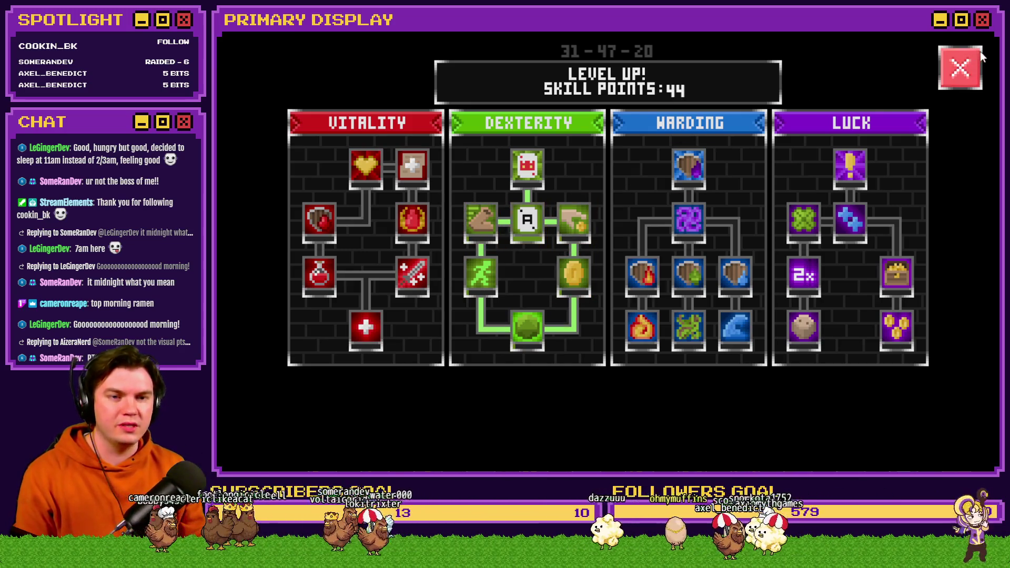
left_click(978, 54)
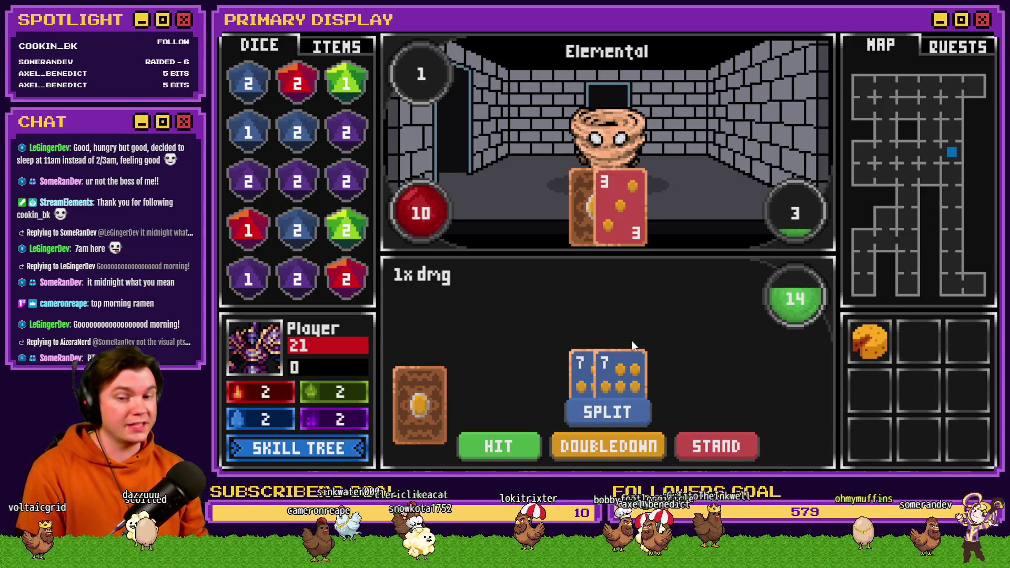
left_click(499, 446)
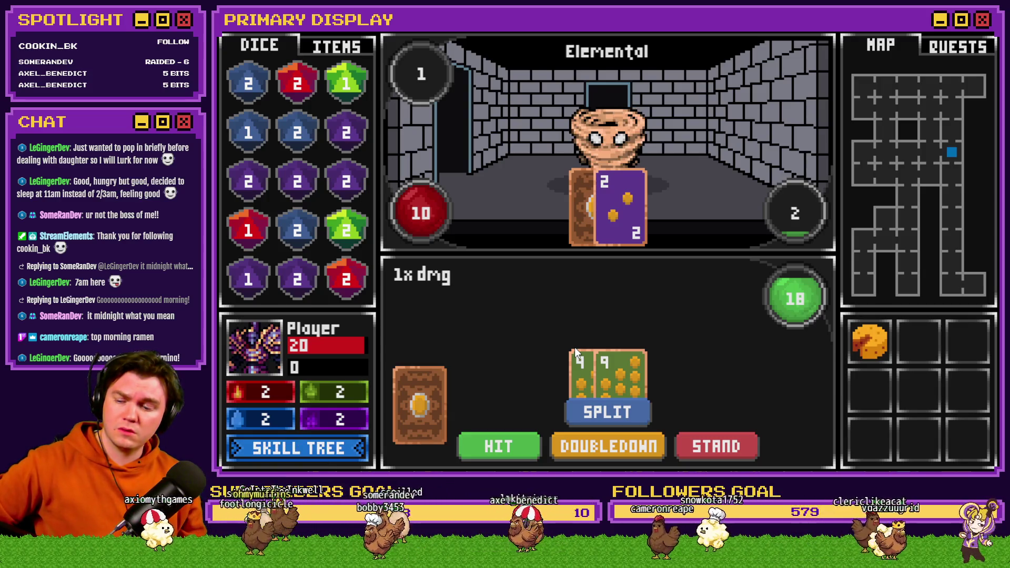
left_click(984, 32)
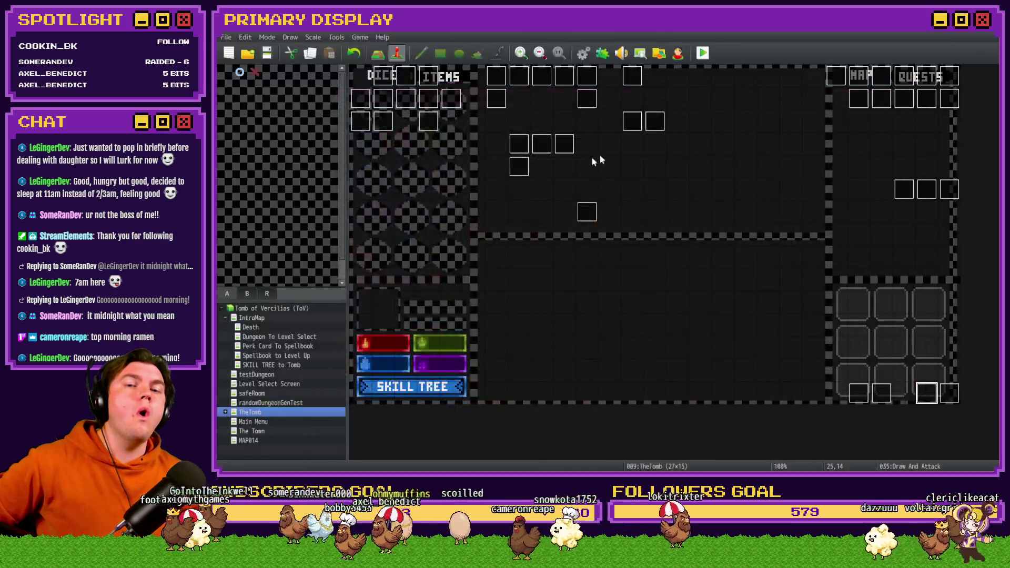
- Reopen Draw And Attack on page 2 and select the If cardToDraw = 0 block
double_click(926, 394)
left_click(392, 120)
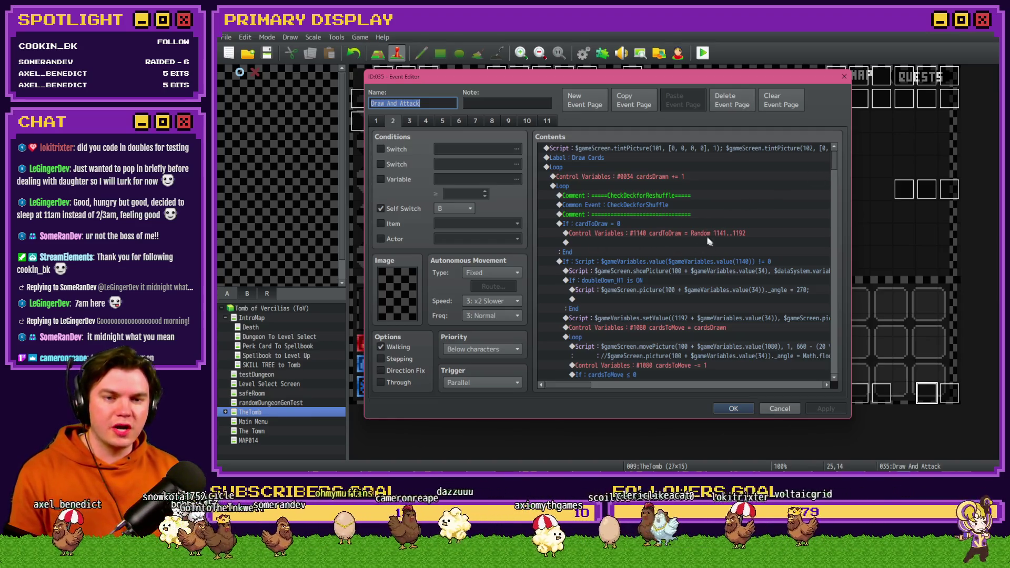
left_click(614, 225)
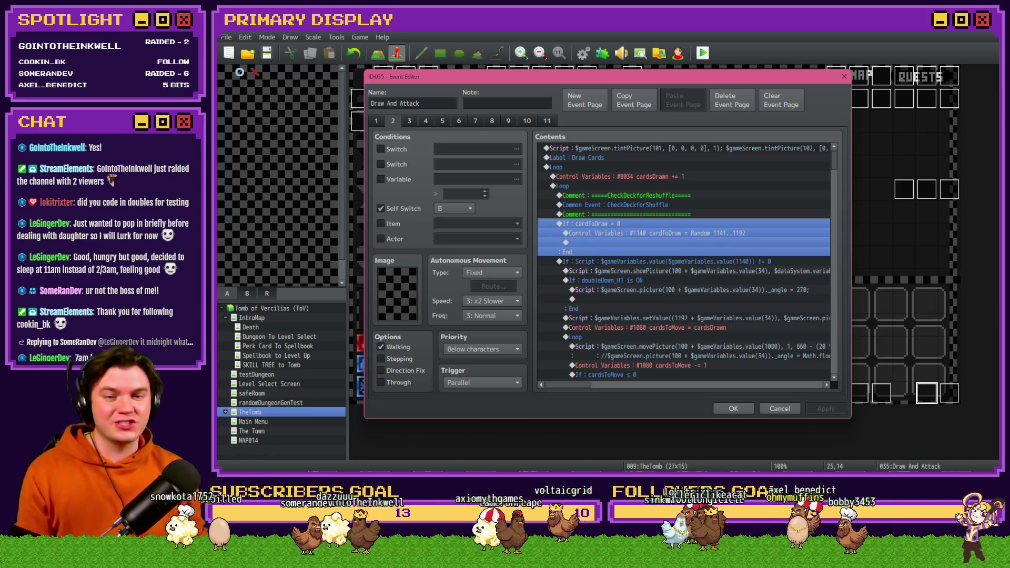
left_click(627, 234)
mouse_move(836, 170)
left_mouse_down()
mouse_move(831, 368)
mouse_move(857, 159)
left_mouse_up()
left_click(670, 209)
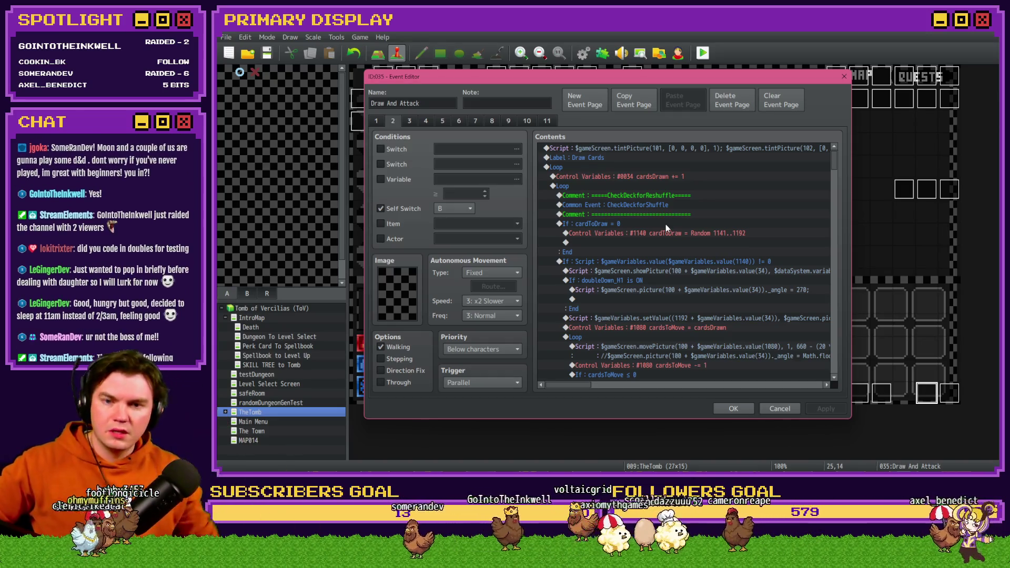
left_click_drag(834, 163, 835, 175)
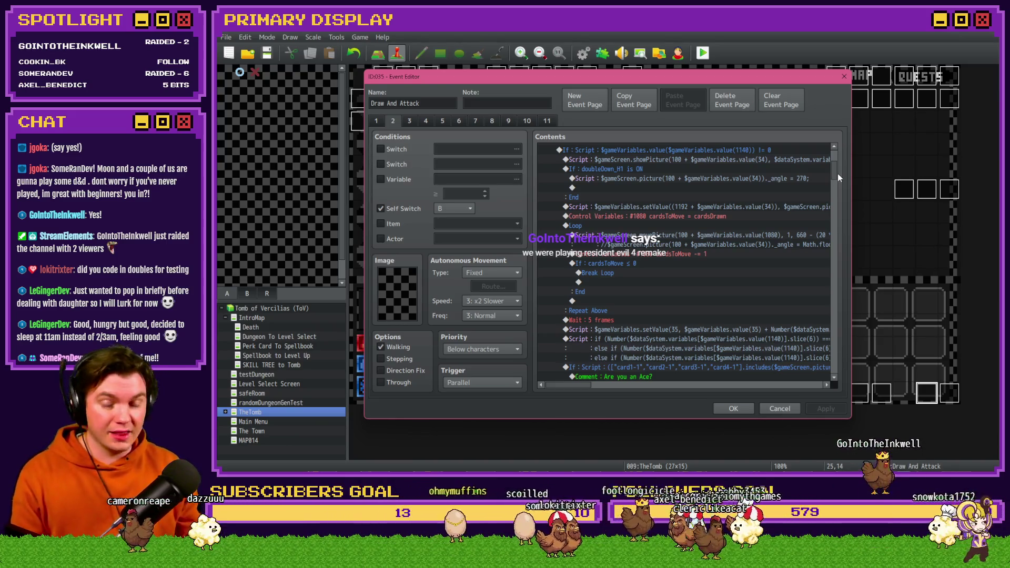
left_click_drag(836, 175, 836, 182)
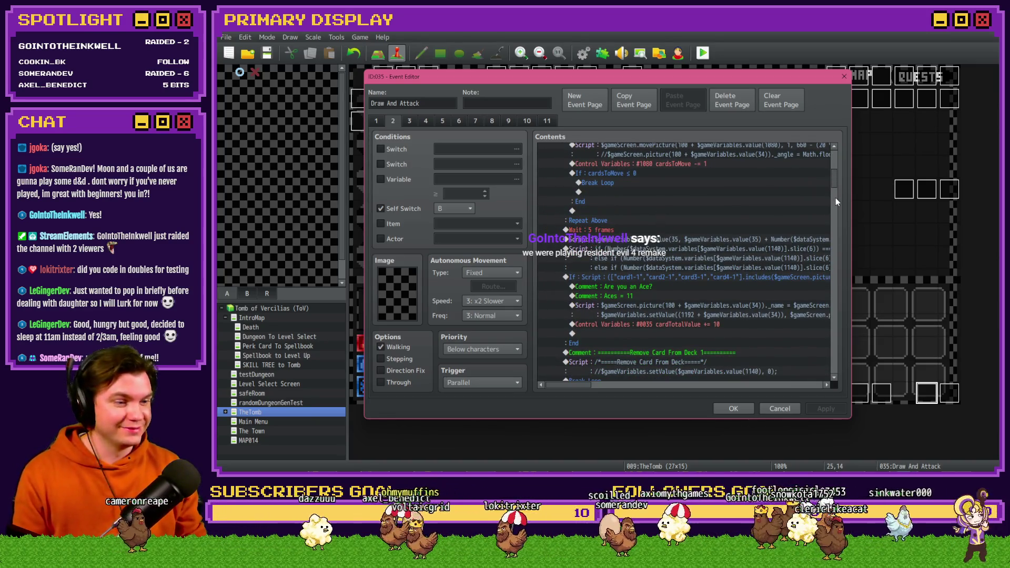
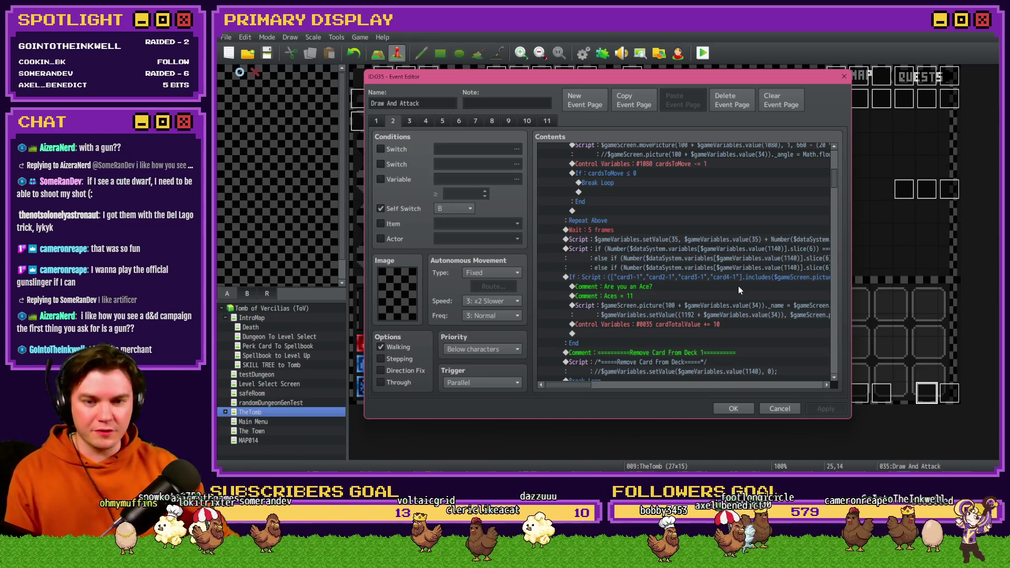
- Scroll through the Draw And Attack event and select the inner card-drawing Loop block
scroll(735, 292, "down", 5)
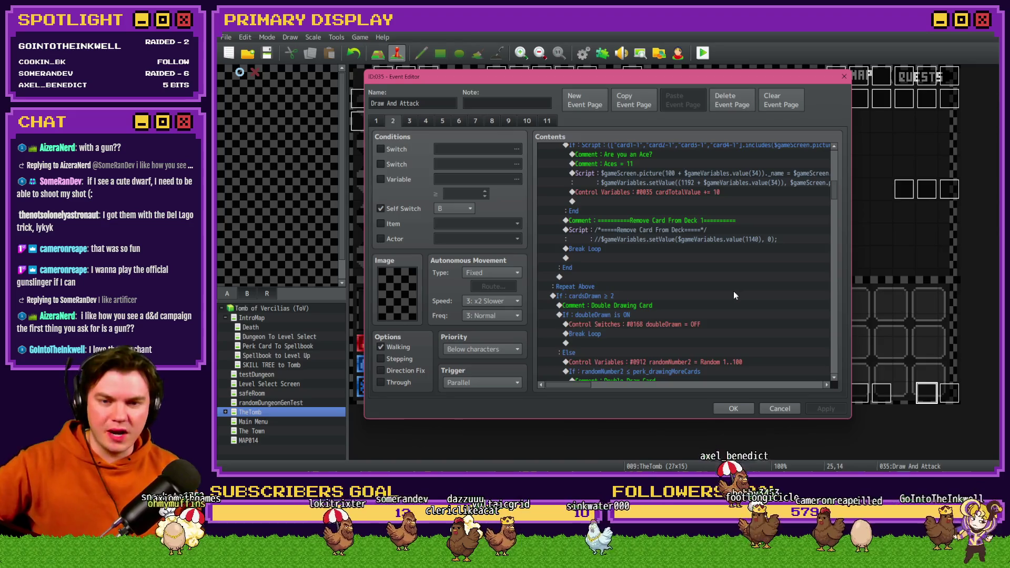
scroll(734, 293, "down", 2)
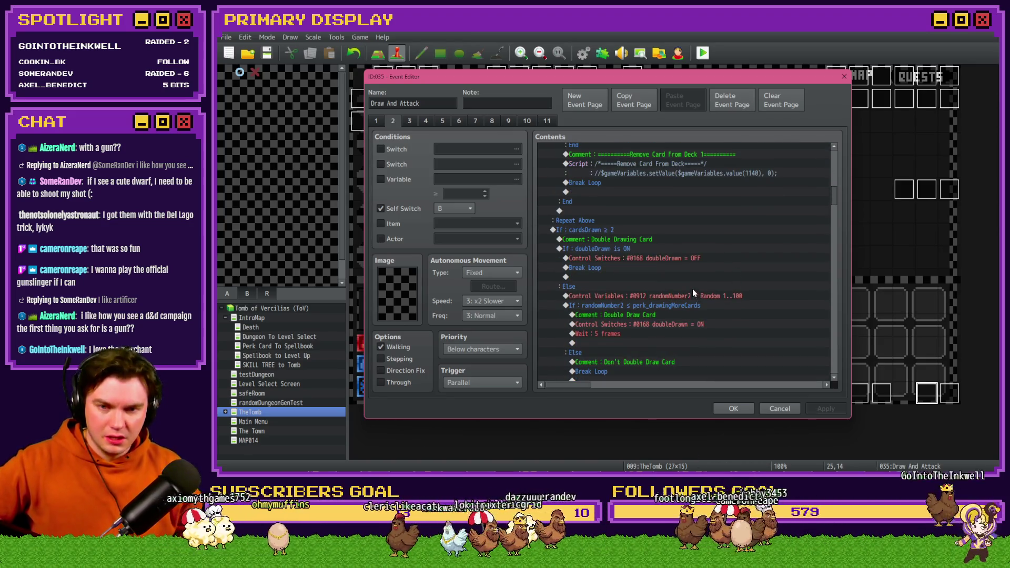
scroll(663, 253, "down", 2)
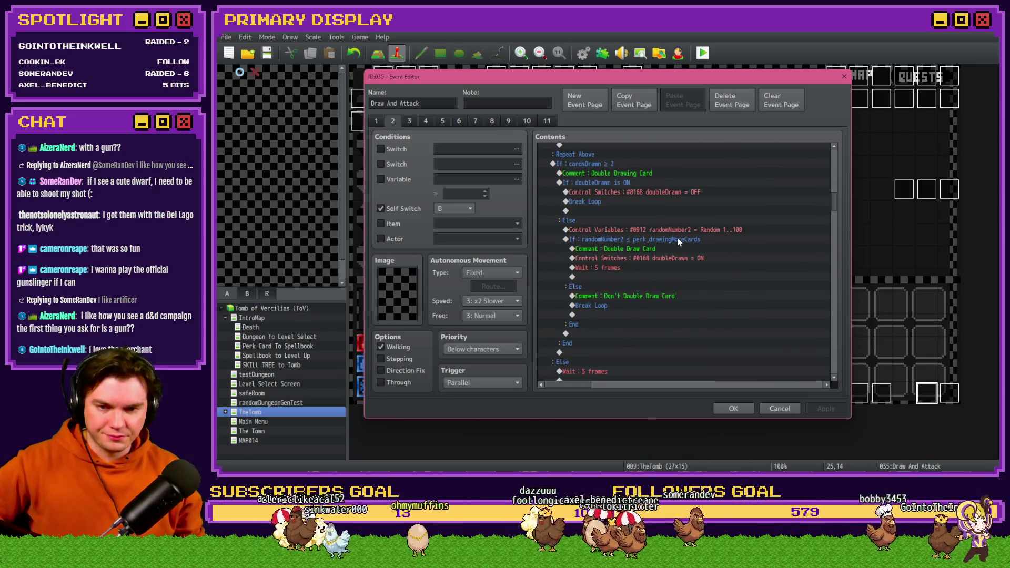
scroll(677, 239, "down", 6)
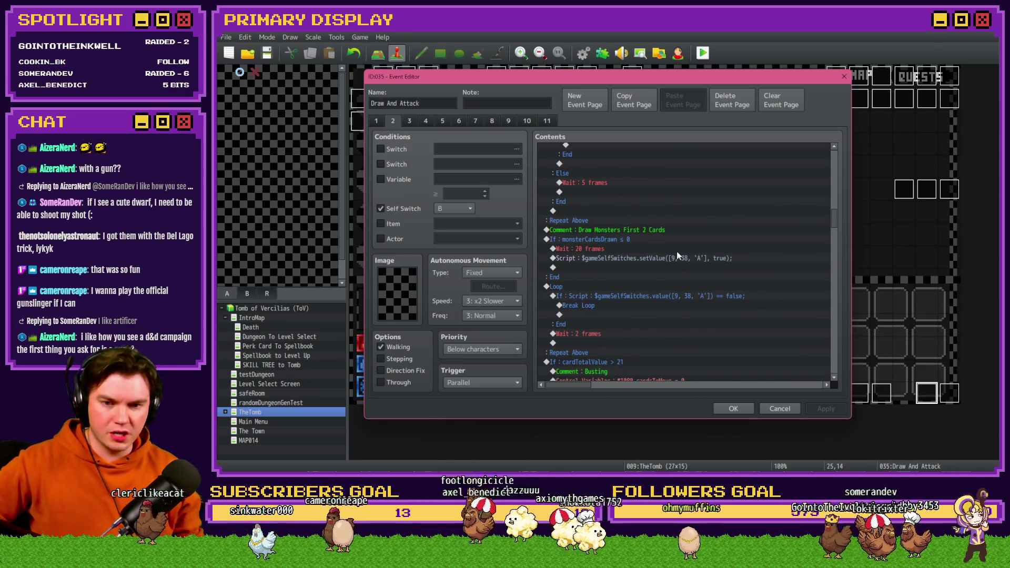
scroll(677, 244, "down", 2)
scroll(677, 255, "up", 5)
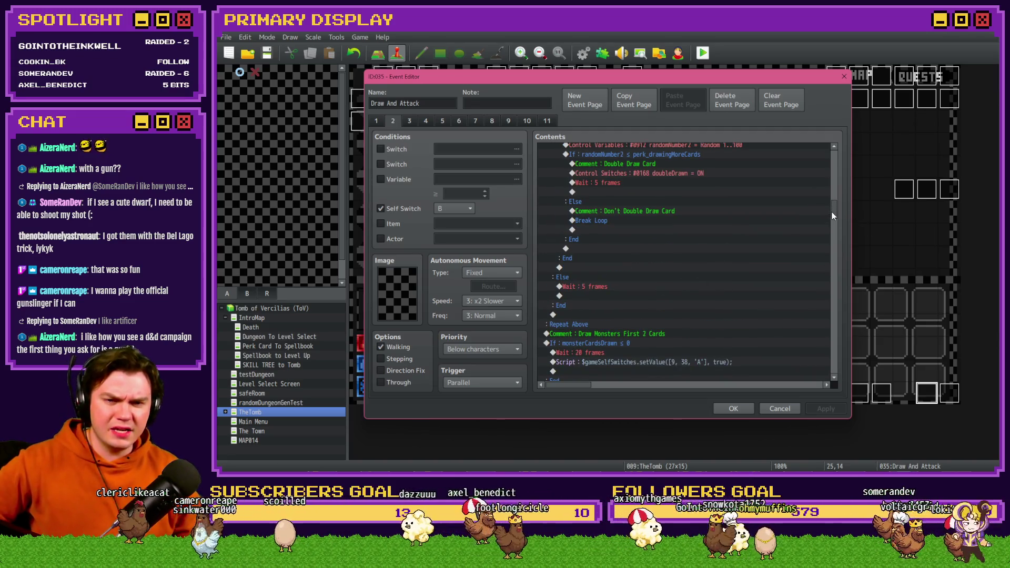
scroll(832, 209, "up", 2)
left_click_drag(832, 209, 837, 163)
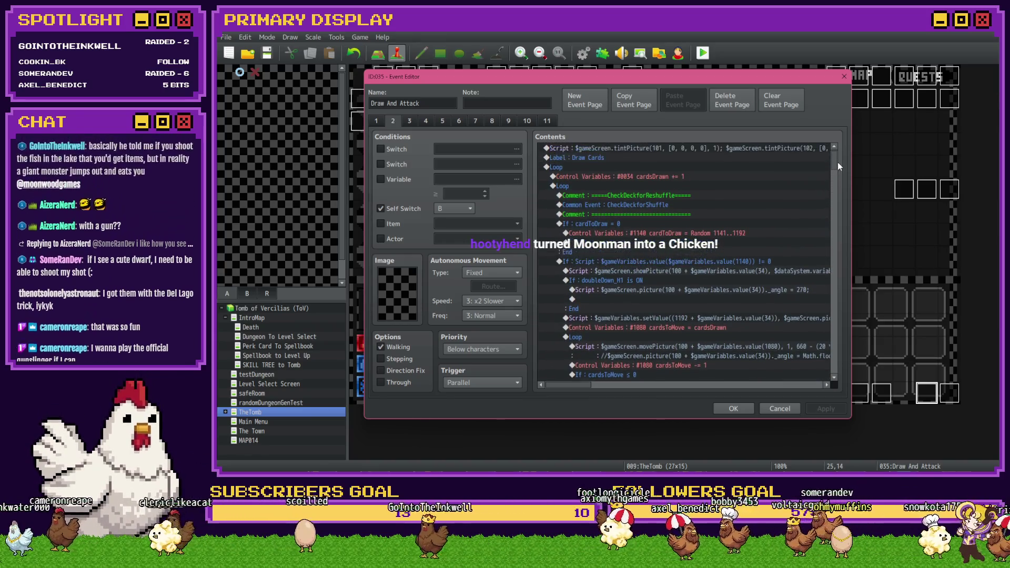
left_click(578, 188)
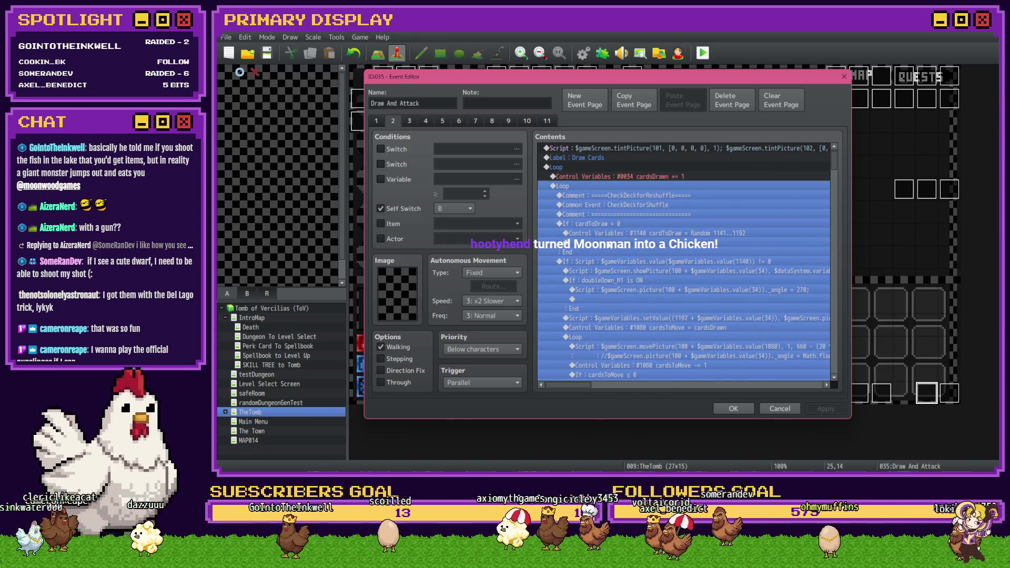
left_click(611, 271)
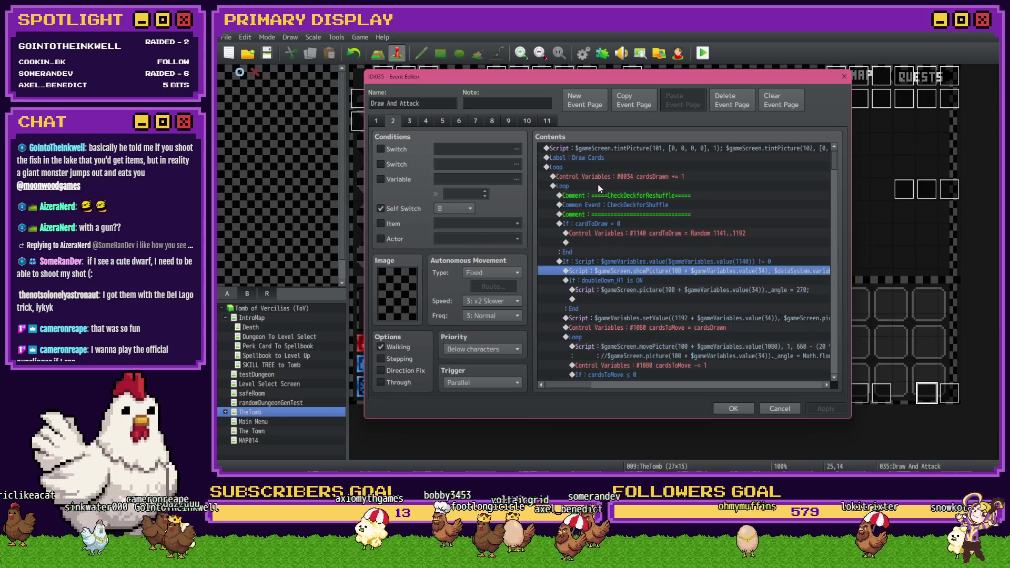
left_click(583, 186)
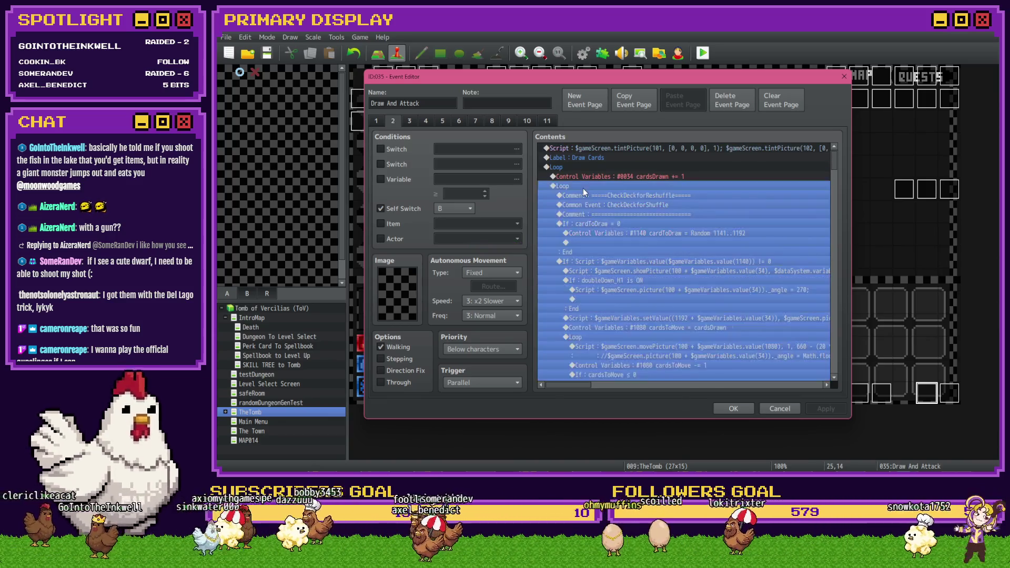
- Paste Control Variables #1140 cardToDraw = 0 above Repeat Above and accept the edits
scroll(617, 295, "down", 15)
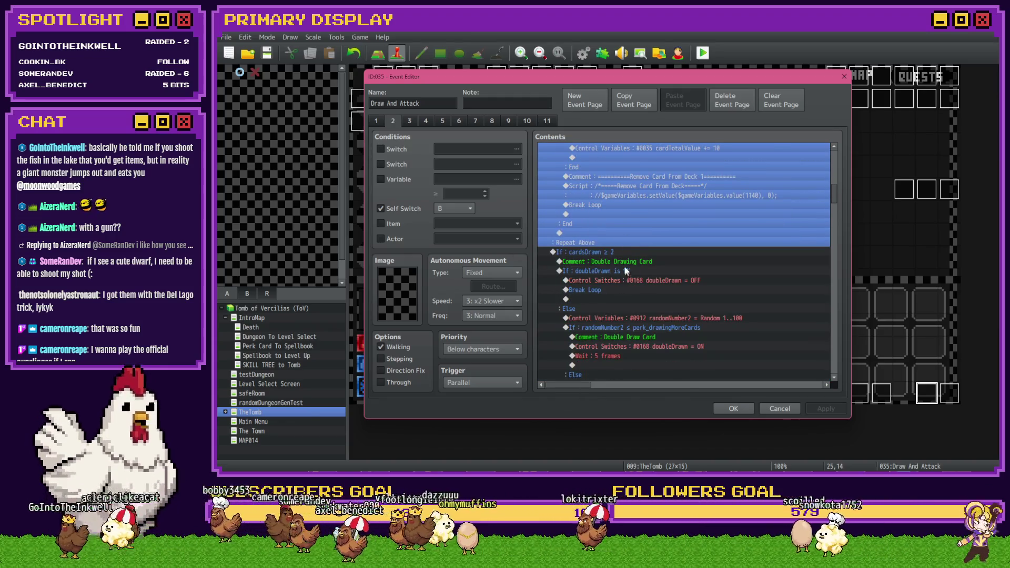
left_click(600, 234)
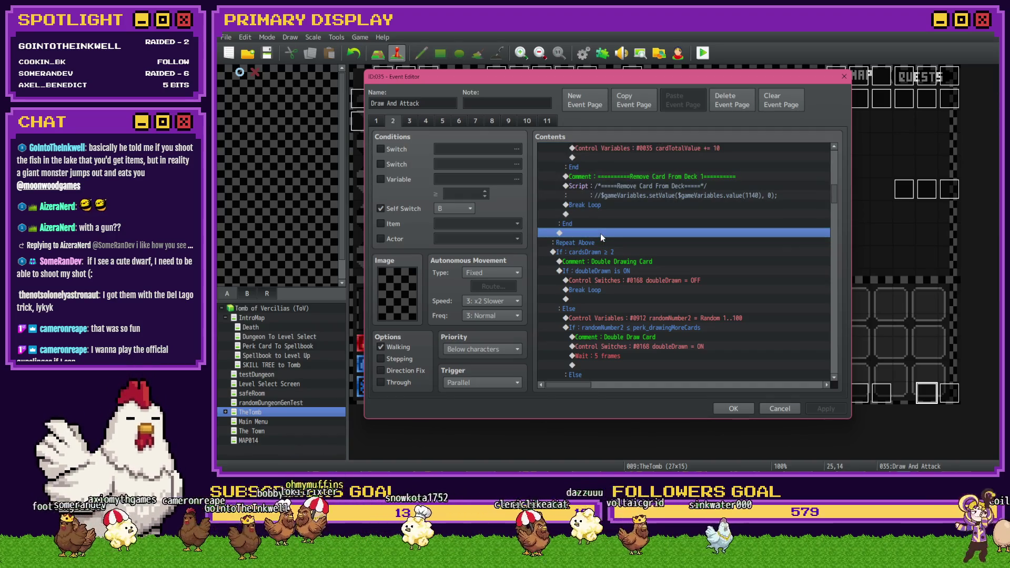
key("ctrl+v")
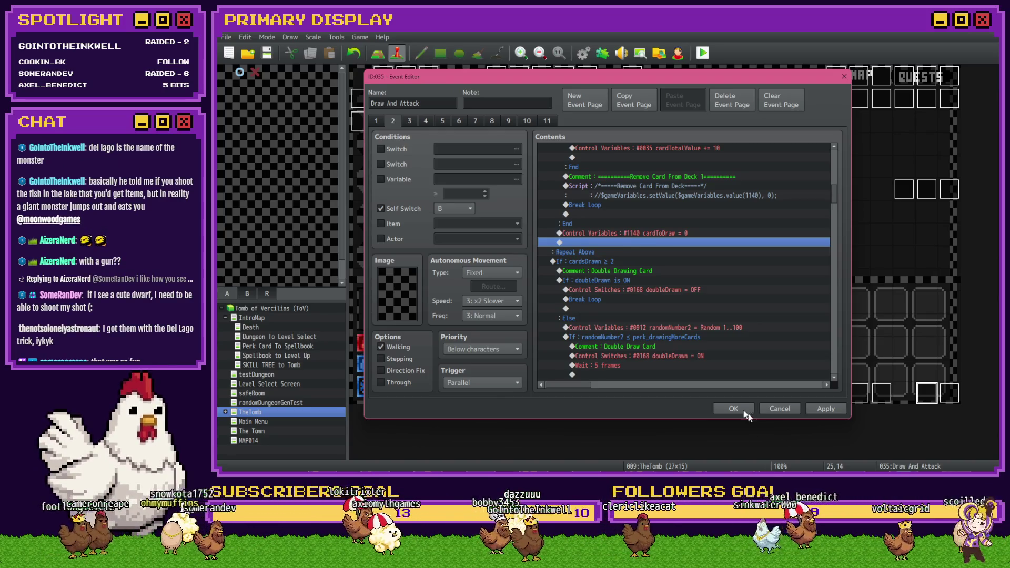
left_click(730, 407)
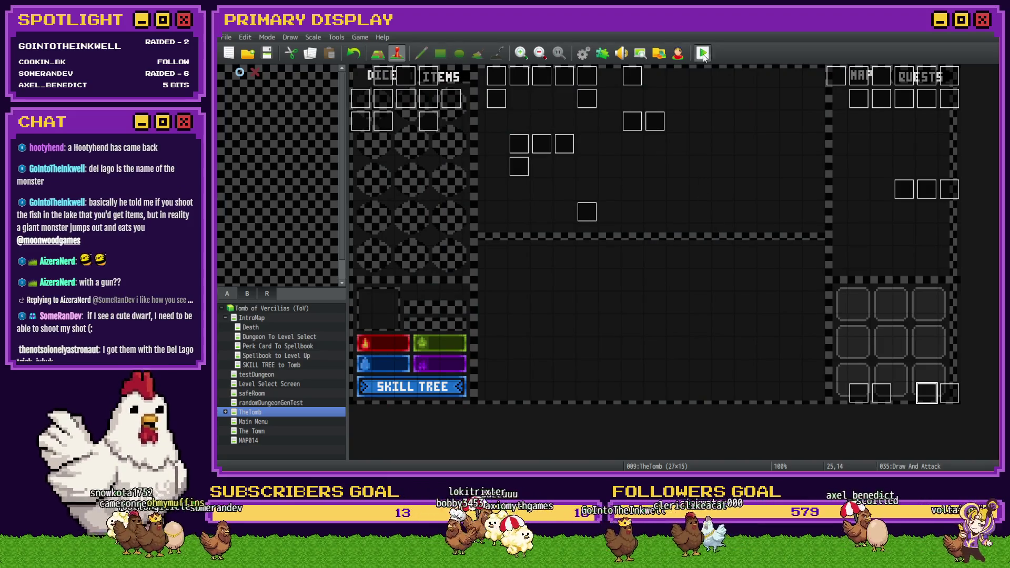
- Save and playtest, walking into the Rubble Golem and standing on a hand of 20
left_click(573, 264)
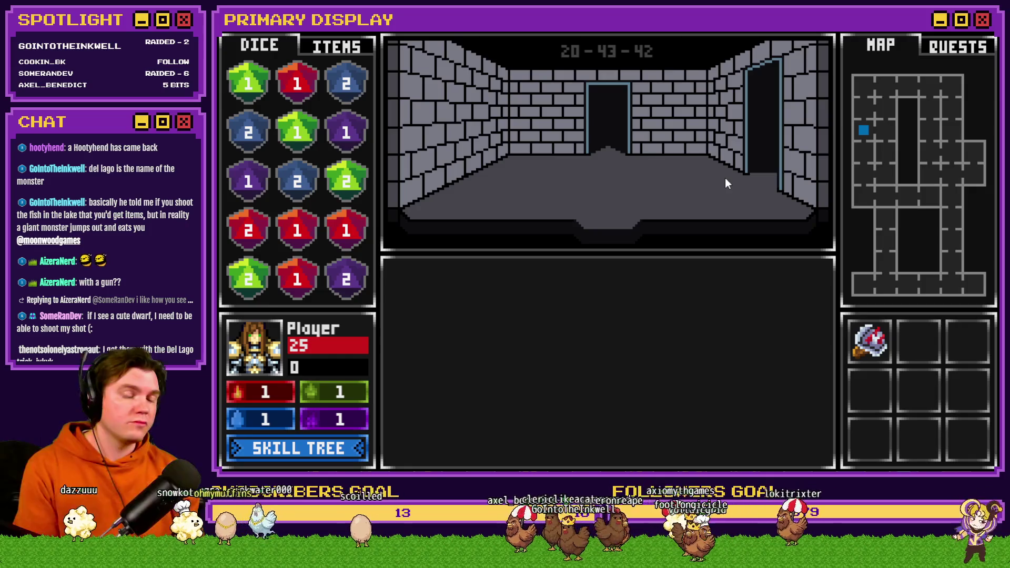
key("w")
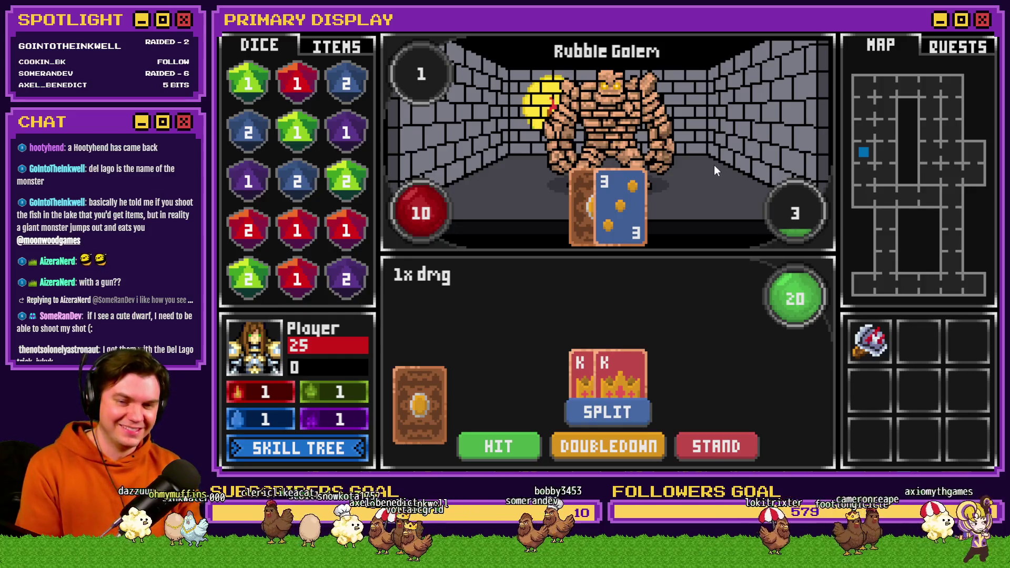
left_click(721, 446)
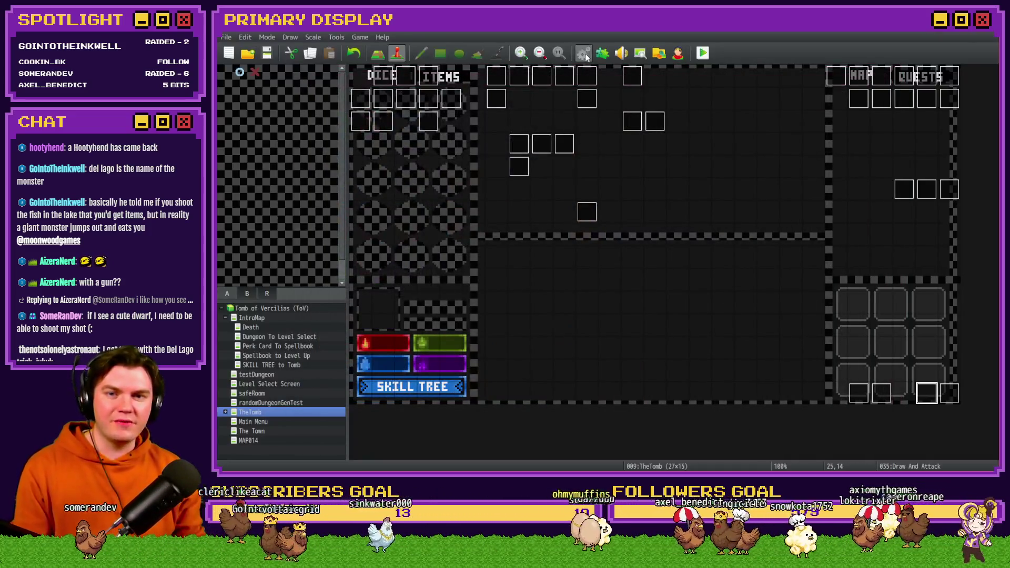
- Open and close the Database's common events, then reopen the Draw And Attack event
left_click(583, 52)
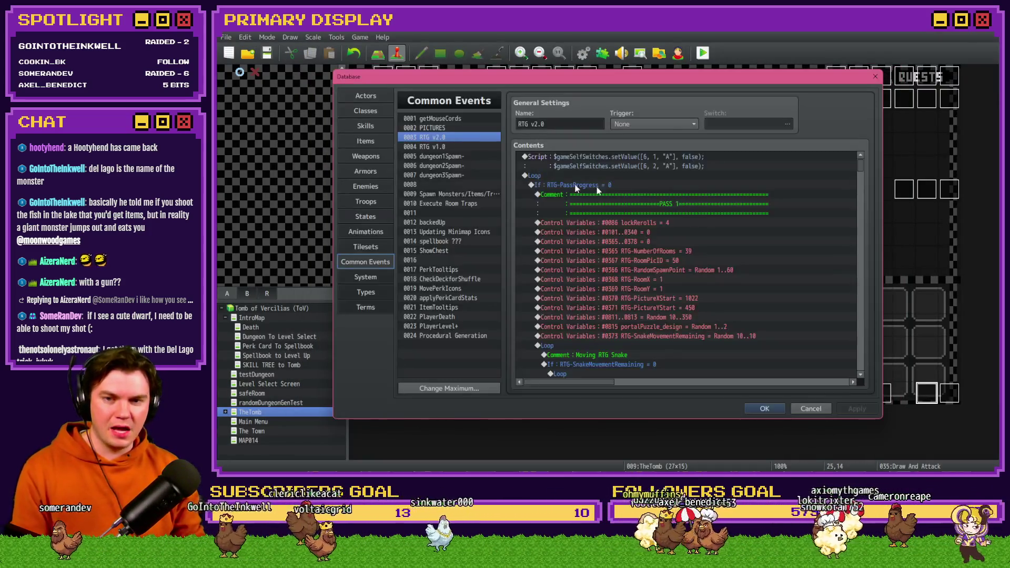
key("Escape")
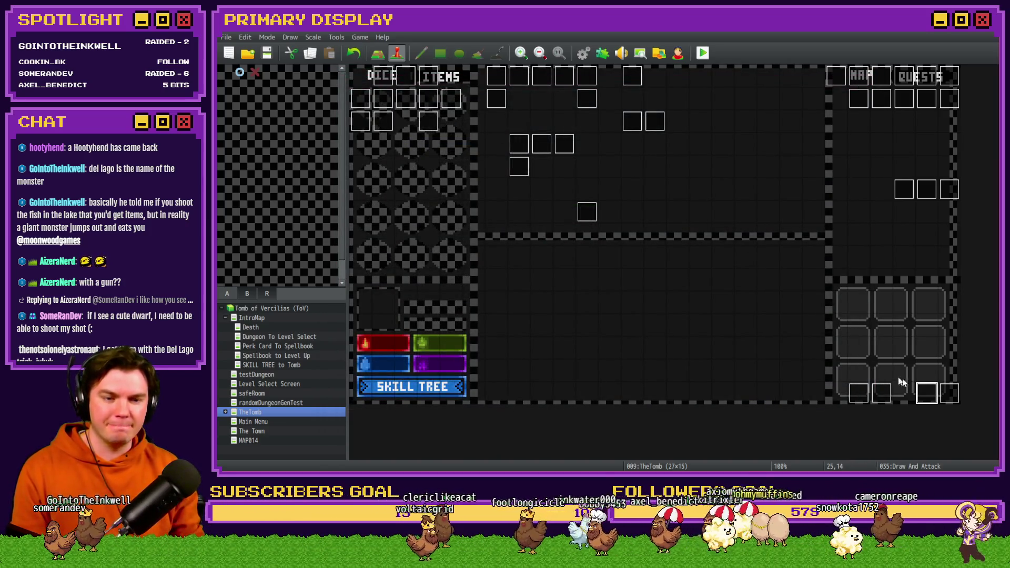
double_click(926, 392)
left_click(392, 120)
scroll(745, 247, "down", 5)
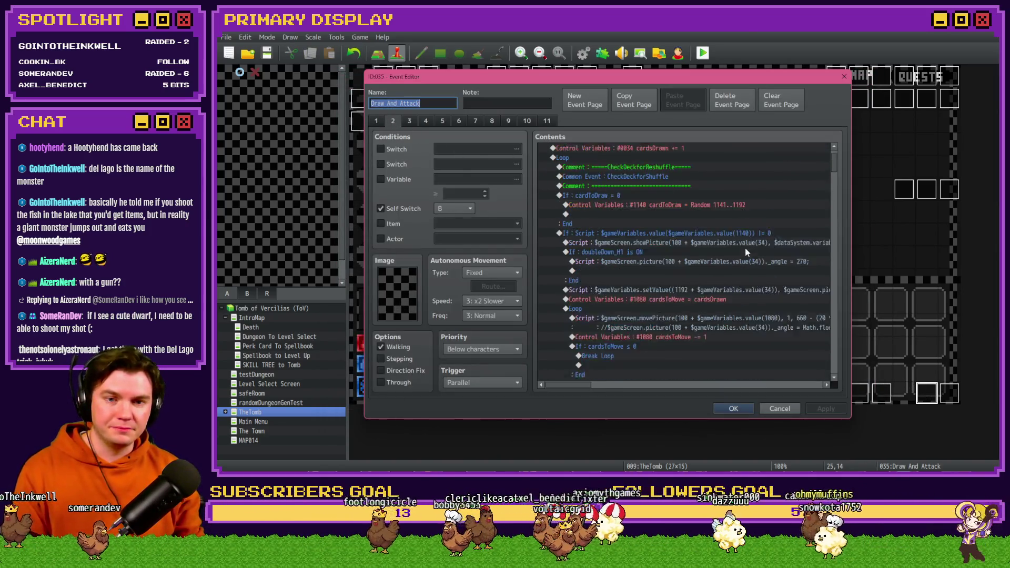
scroll(641, 294, "up", 6)
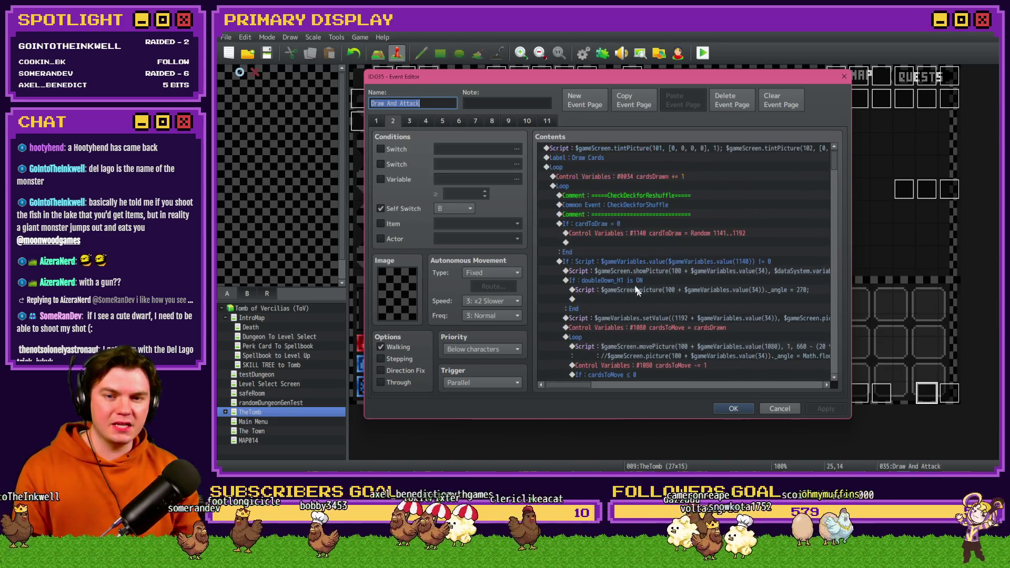
left_click(576, 190)
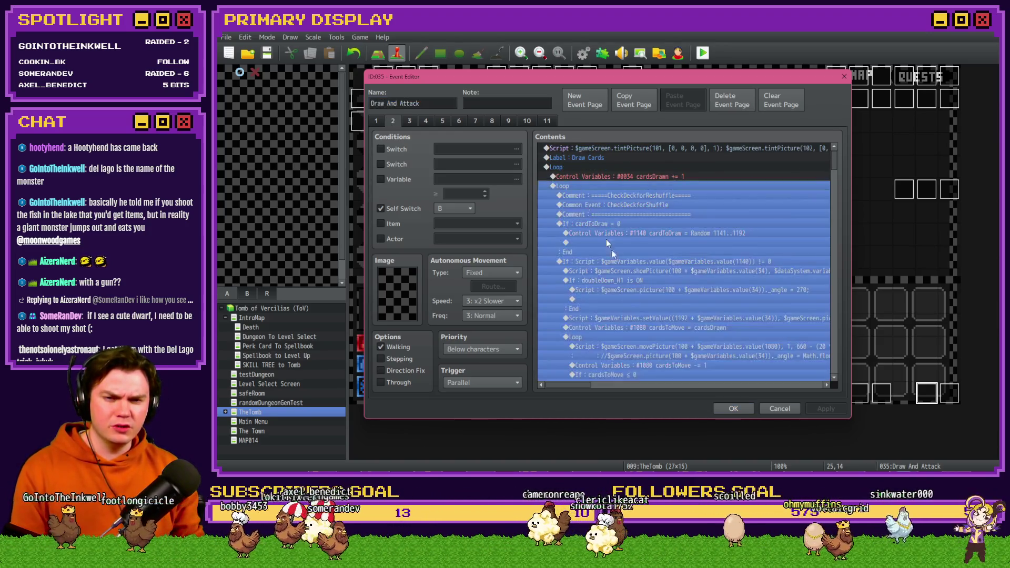
scroll(610, 263, "down", 5)
scroll(611, 315, "down", 3)
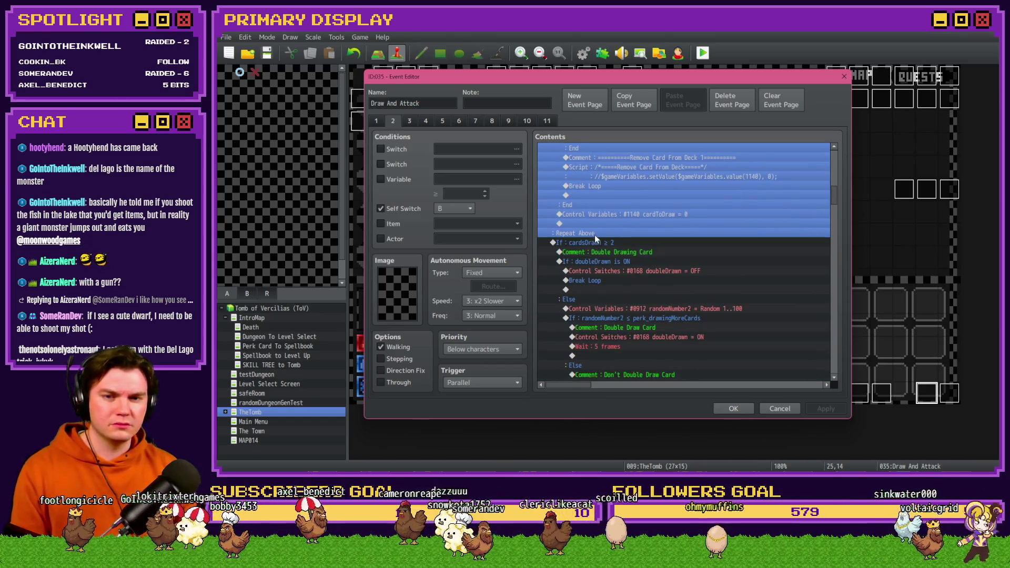
left_click(610, 215)
scroll(613, 273, "up", 8)
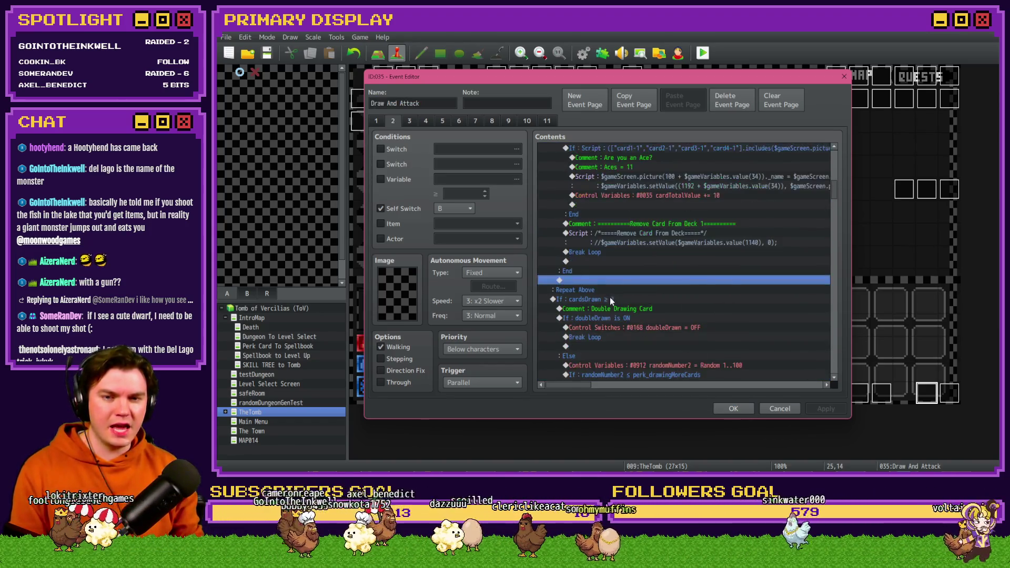
scroll(623, 305, "up", 6)
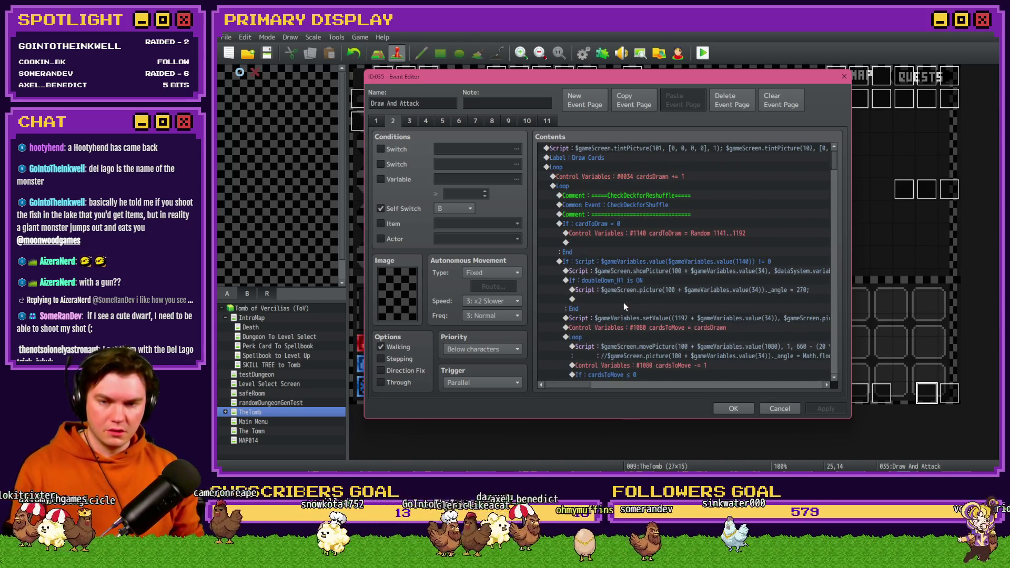
left_click(574, 168)
left_click(576, 187)
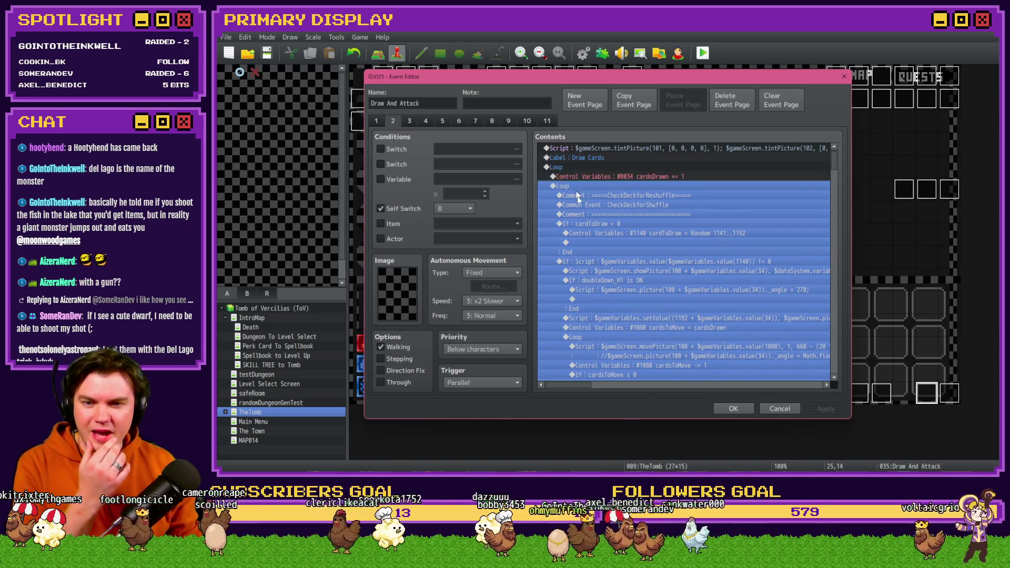
left_click(591, 225)
scroll(591, 229, "down", 2)
left_click(582, 296)
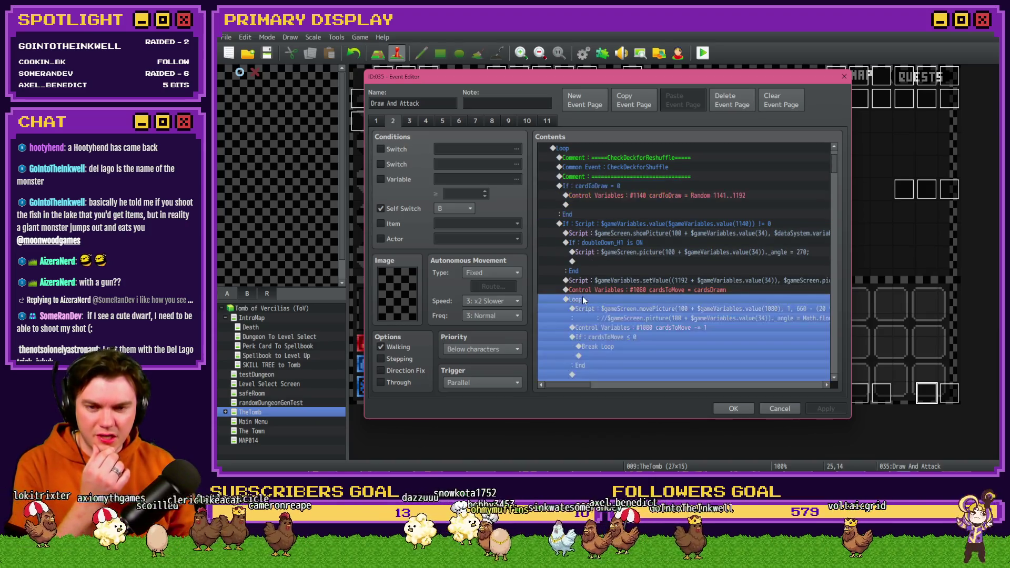
scroll(583, 295, "down", 3)
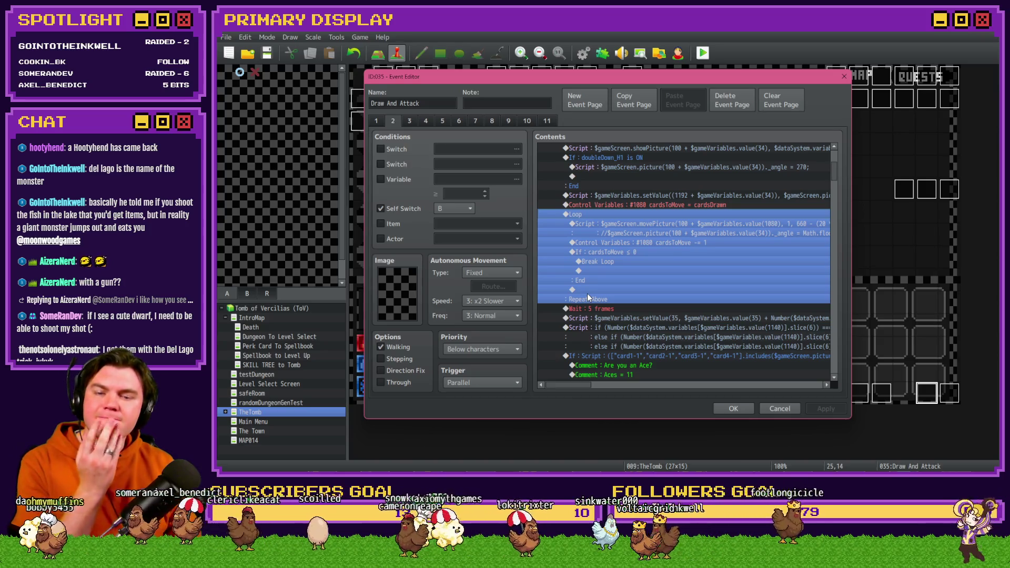
scroll(588, 297, "up", 2)
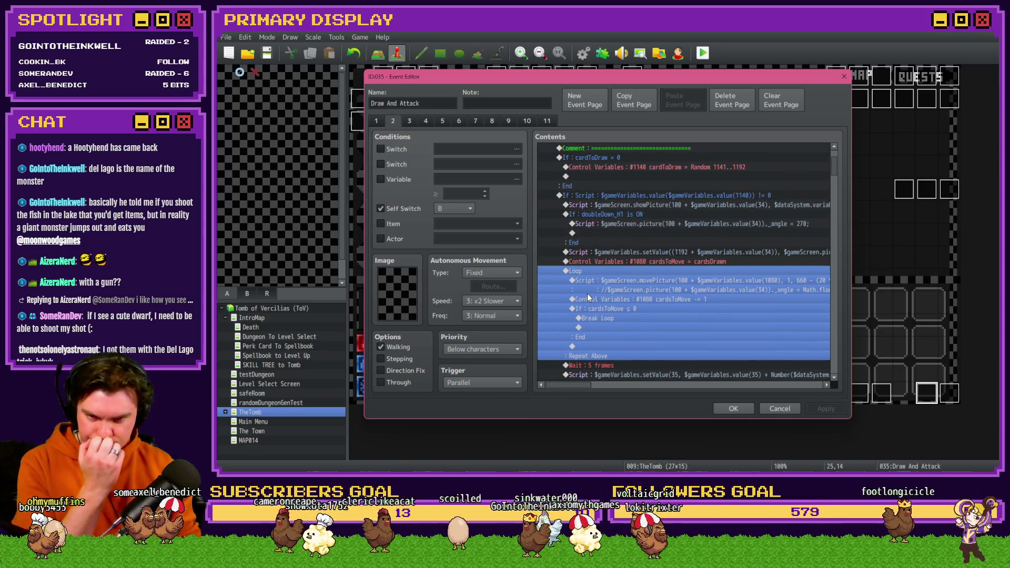
scroll(587, 293, "down", 7)
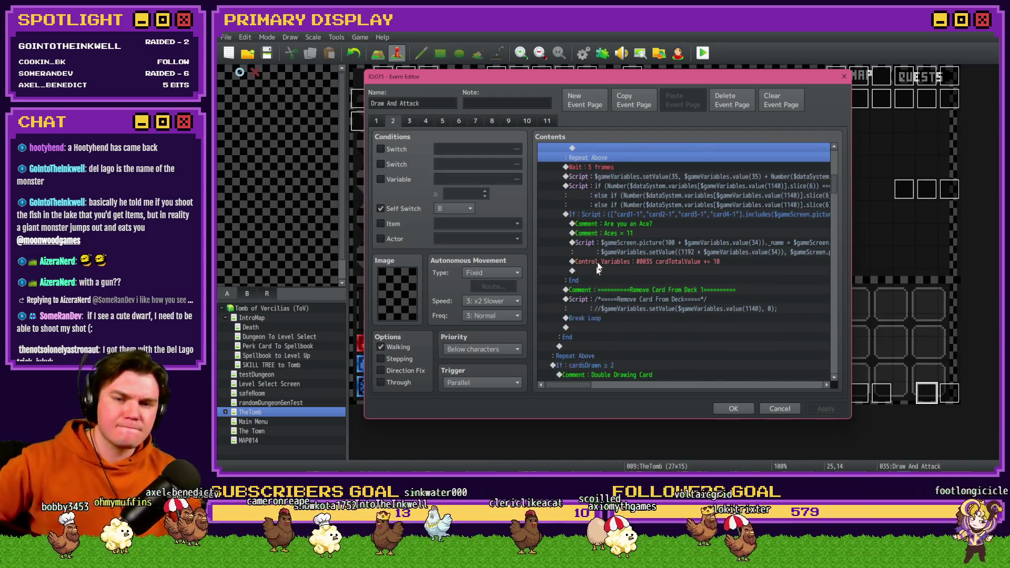
left_click(618, 218)
scroll(618, 219, "down", 2)
left_click(603, 270)
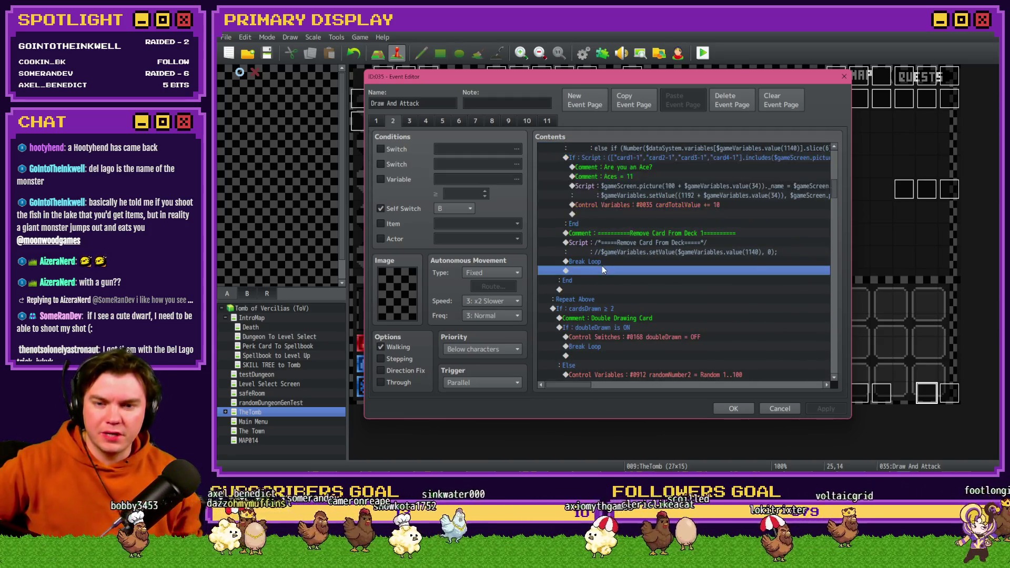
key("Up")
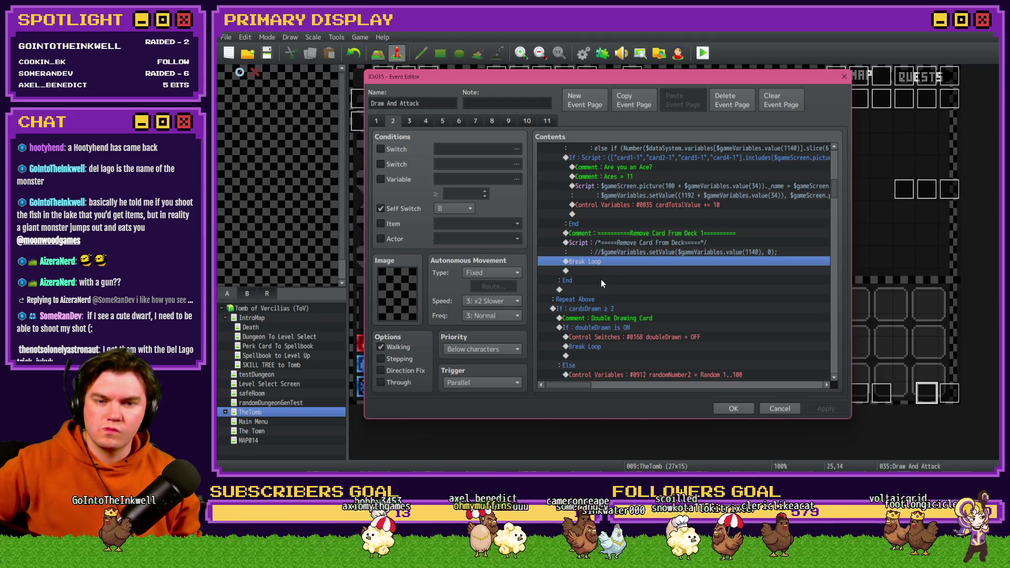
scroll(601, 278, "down", 2)
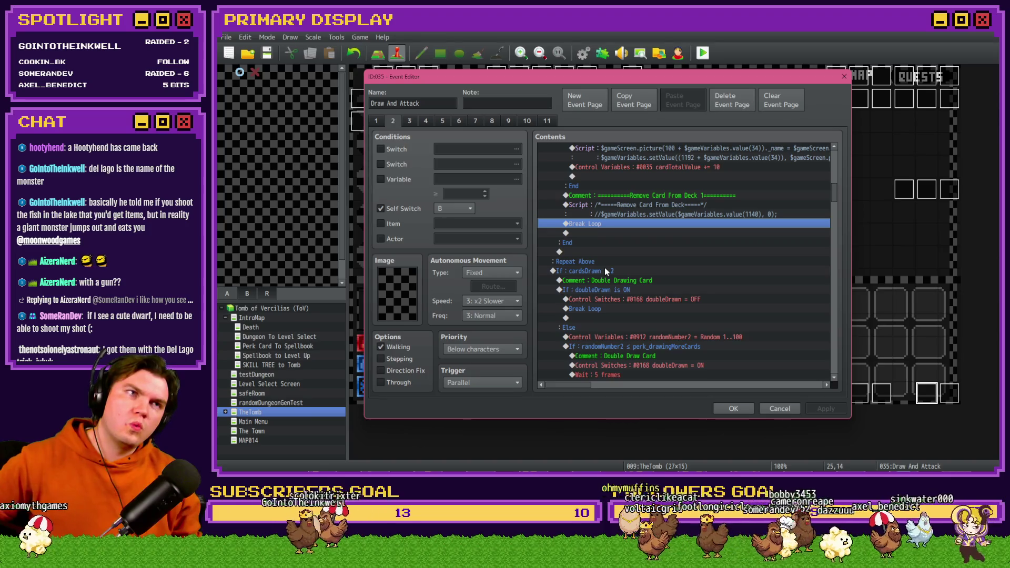
scroll(596, 296, "up", 6)
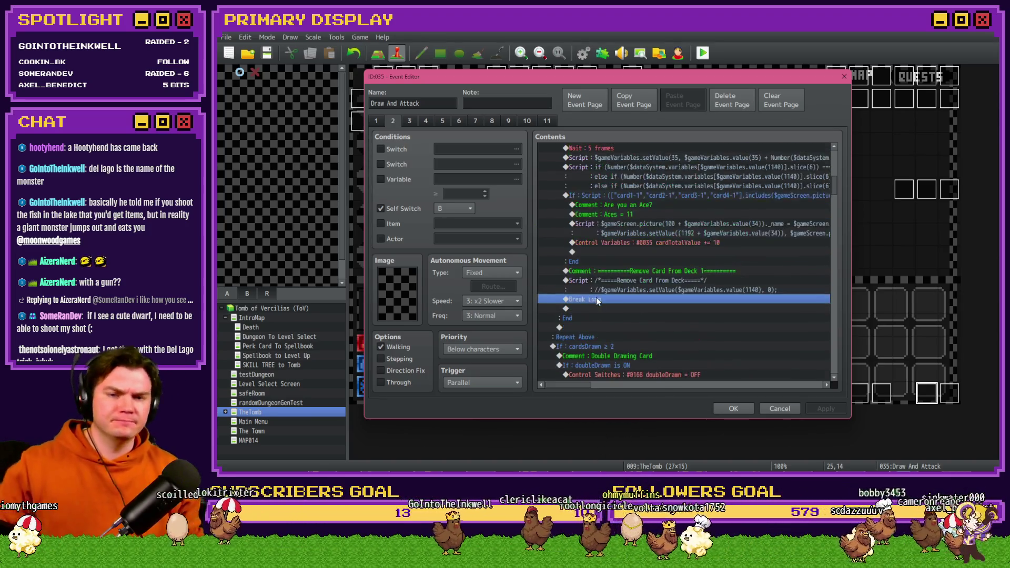
scroll(598, 297, "up", 2)
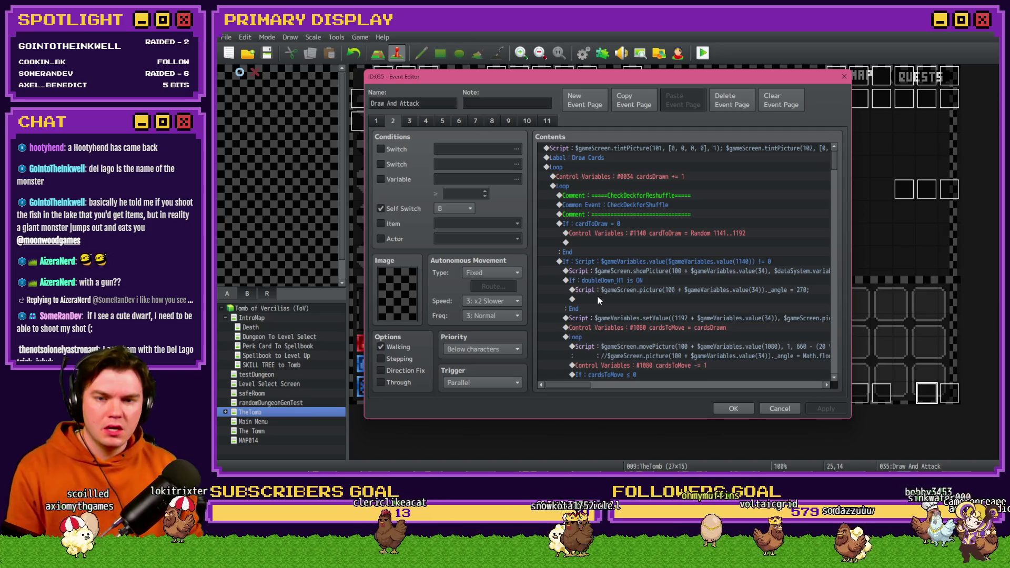
- Select the If cardToDraw = 0 block, then bring the Coin Flipper window onto this display
left_click_drag(606, 228, 615, 249)
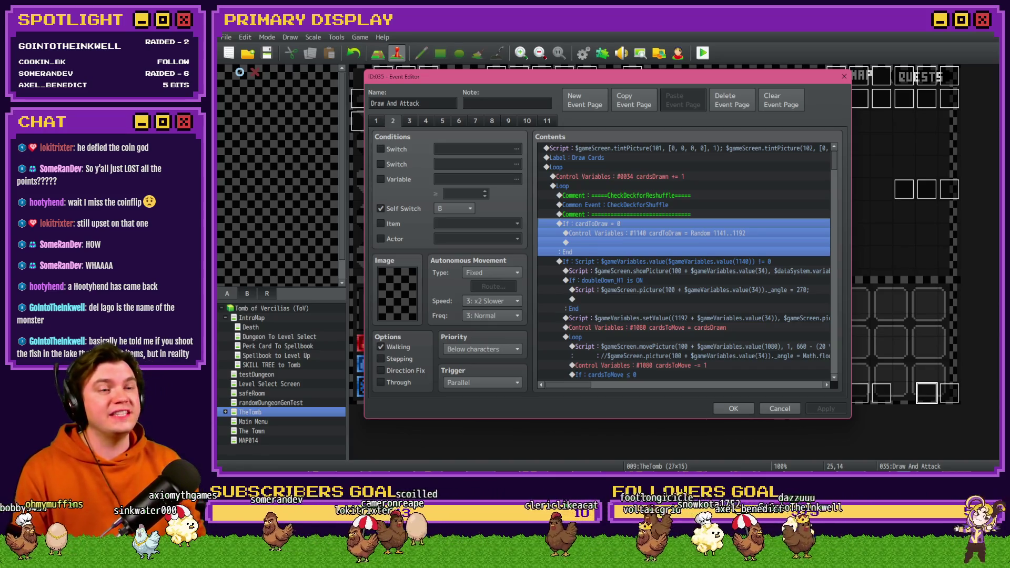
key("super+e")
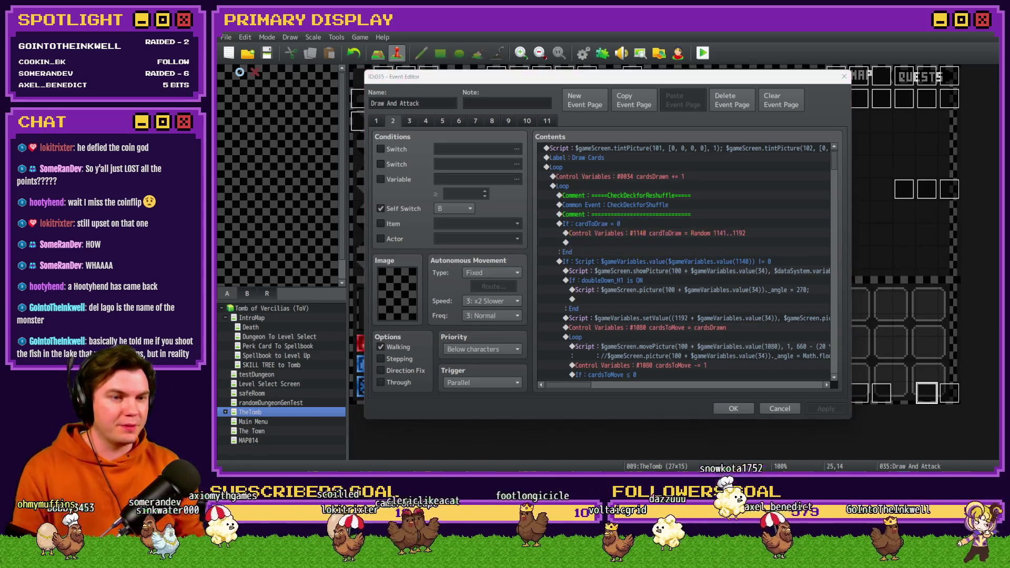
left_click_drag(799, 77, 1009, 79)
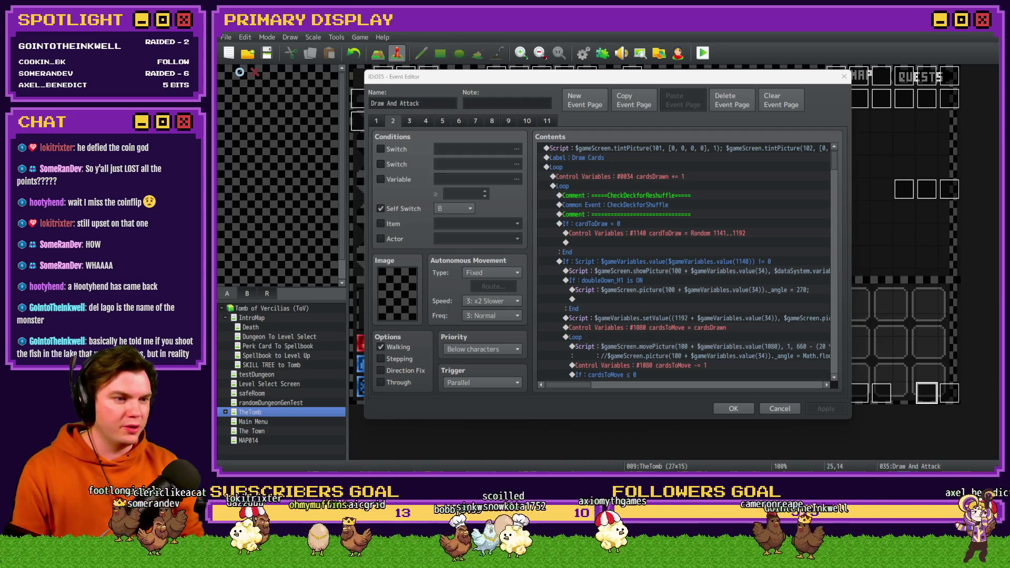
mouse_move(1009, 173)
left_mouse_down()
mouse_move(861, 172)
mouse_move(1009, 173)
left_mouse_up()
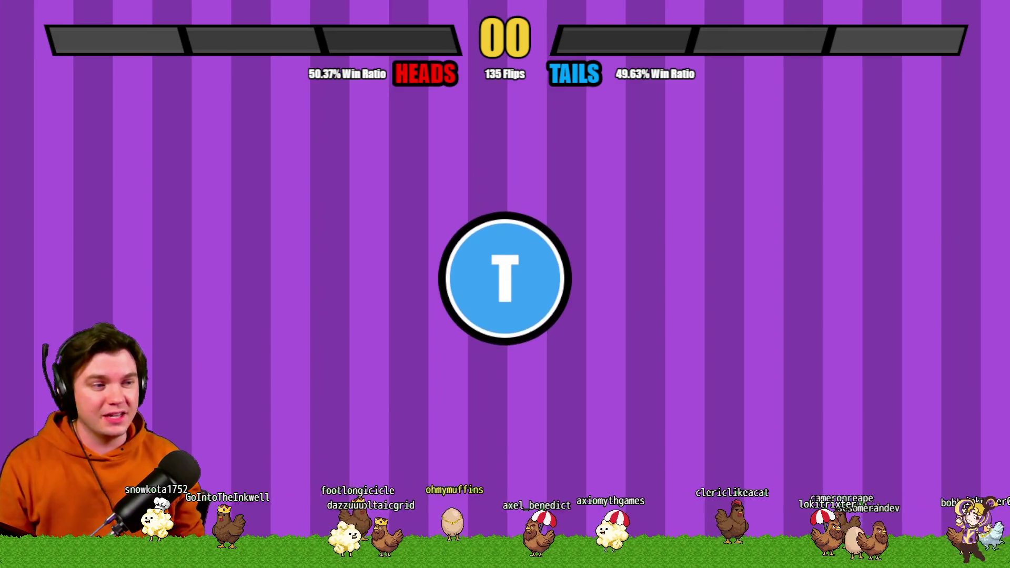
- Flip the coin once, close Coin Flipper, and bring the Twitch clip page onto the display
left_click(544, 278)
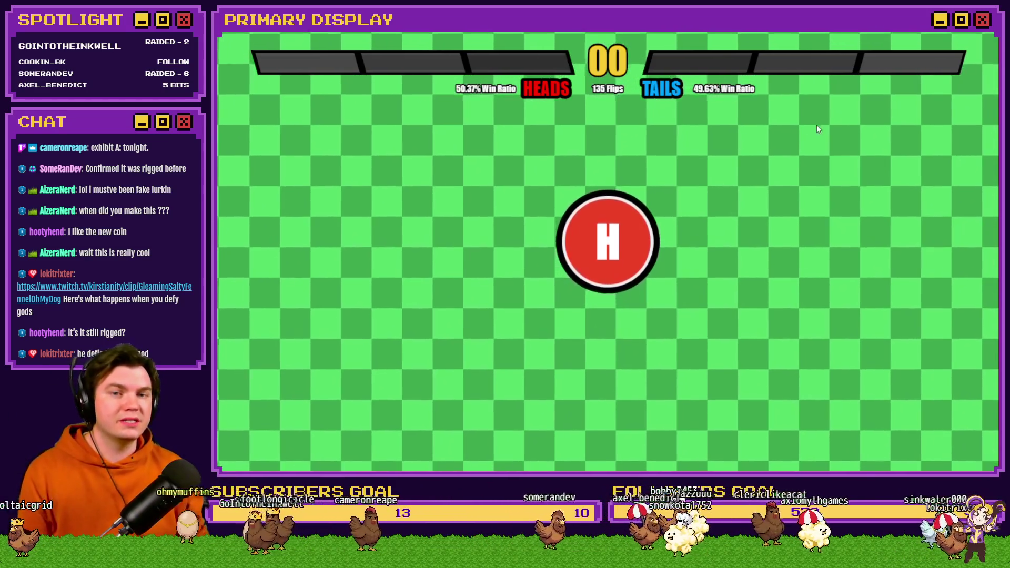
left_click(990, 33)
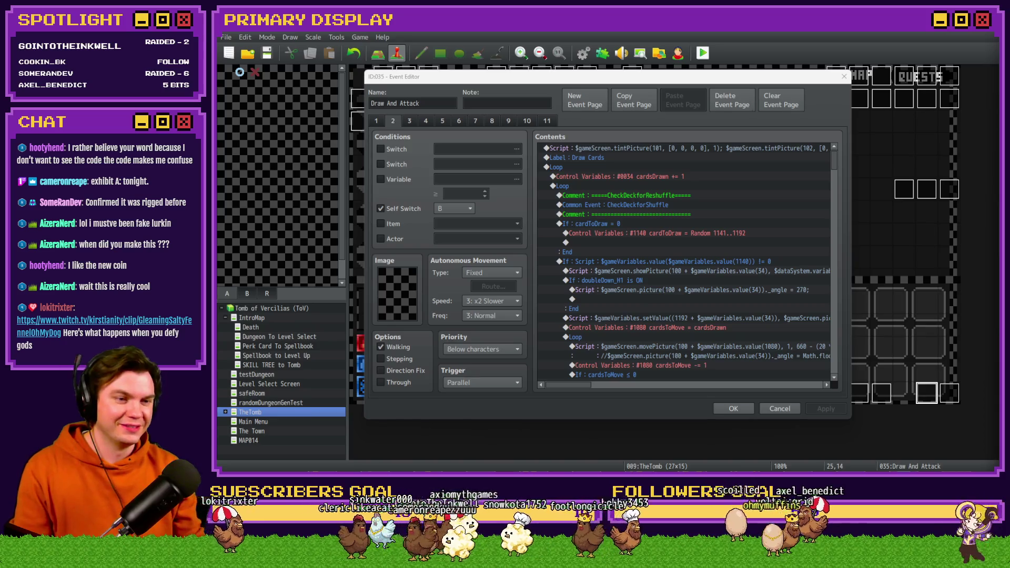
left_click_drag(963, 128, 809, 119)
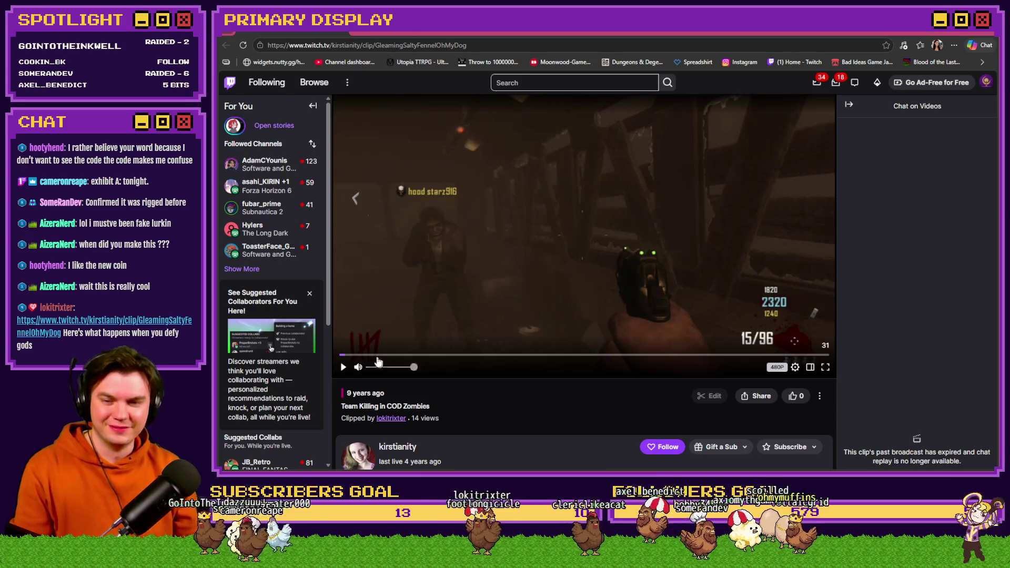
- Play, pause and resume the Twitch clip, scroll the page, then return to the event editor
left_click(343, 366)
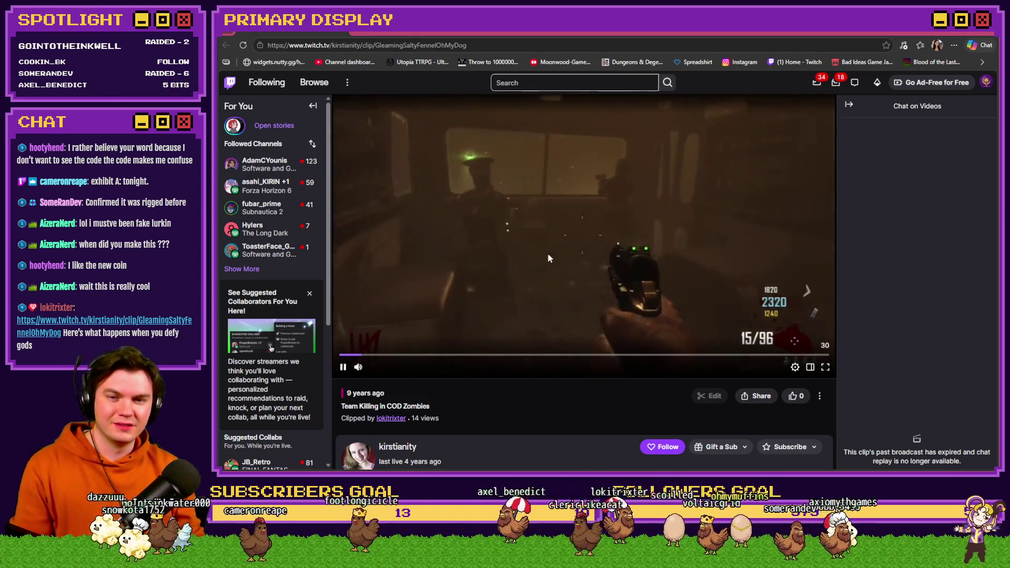
left_click(598, 256)
left_click(726, 236)
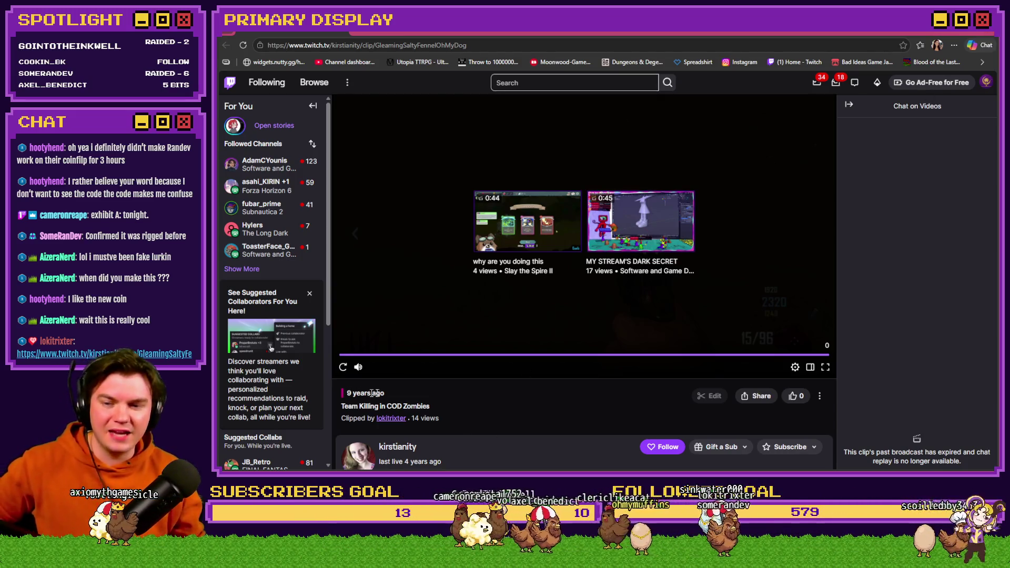
scroll(497, 402, "down", 1)
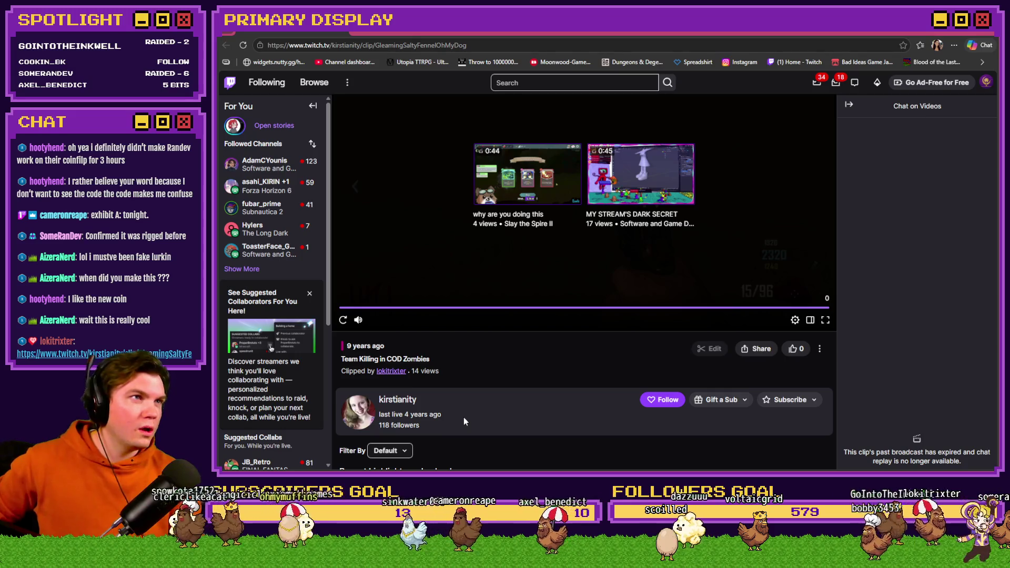
scroll(463, 417, "up", 1)
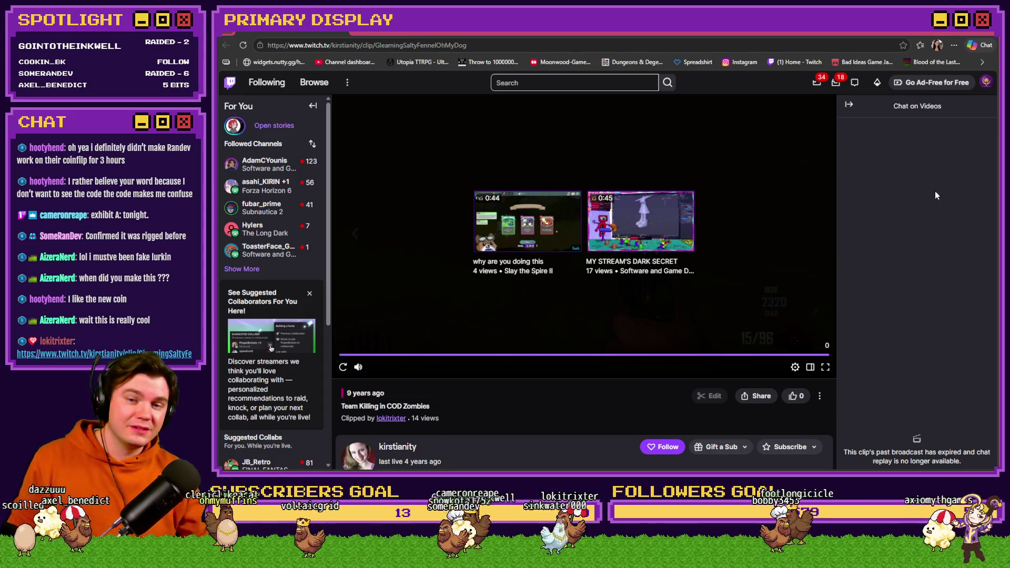
key("alt+Tab")
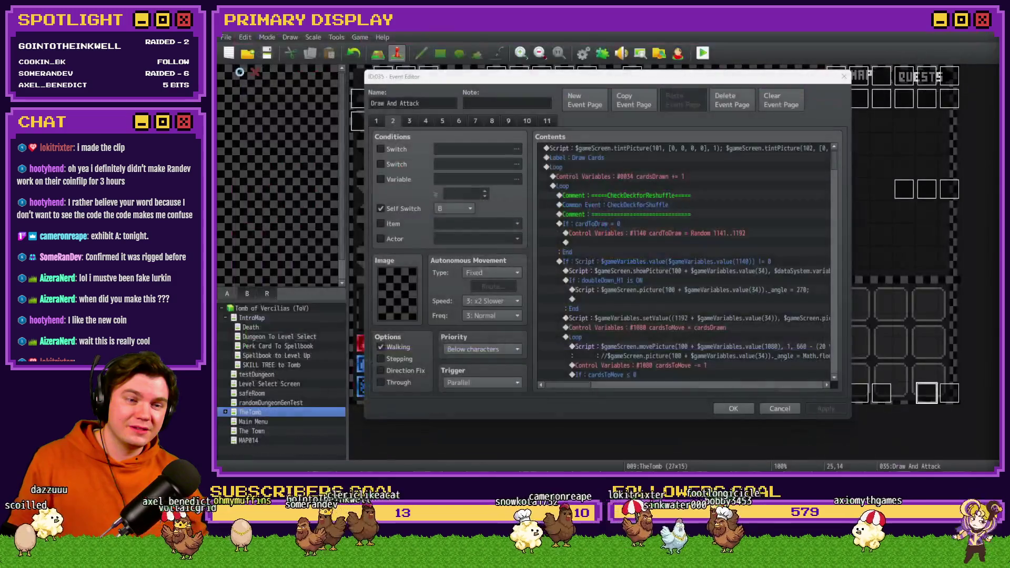
- Select the If : cardToDraw = 0 block, then return to the Twitch clip and pause it
left_click(736, 85)
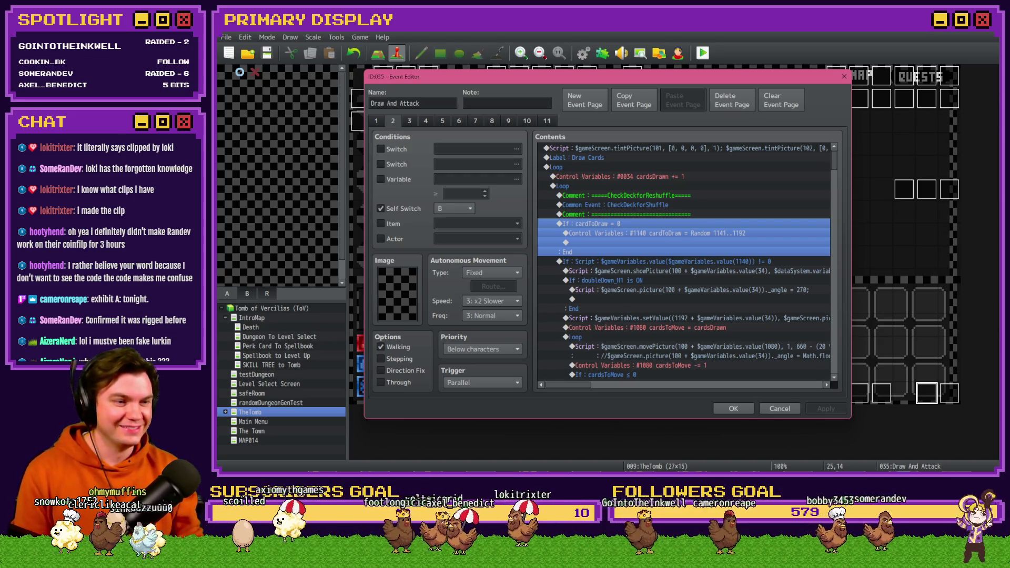
key("alt+Tab")
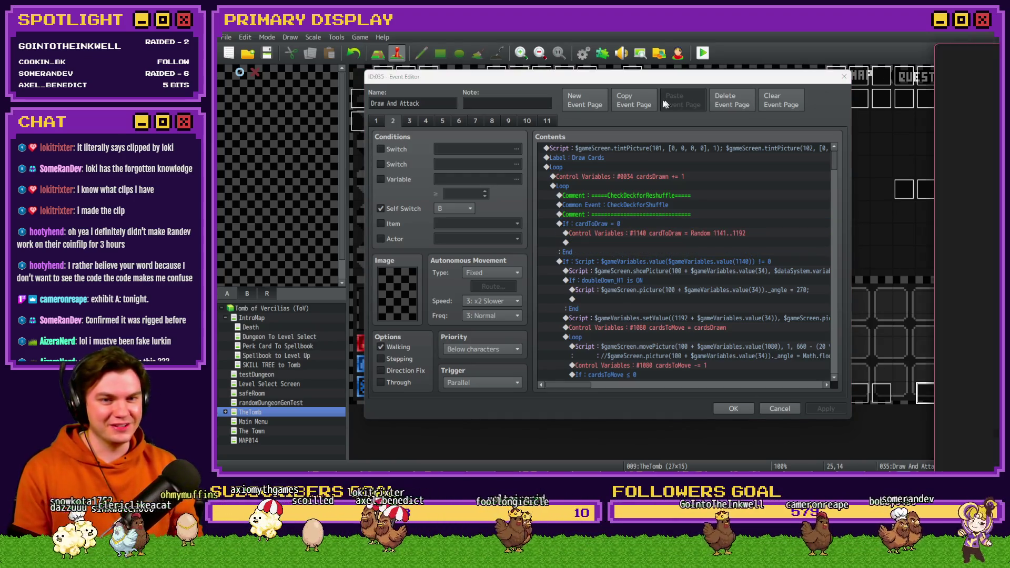
key("alt+Tab")
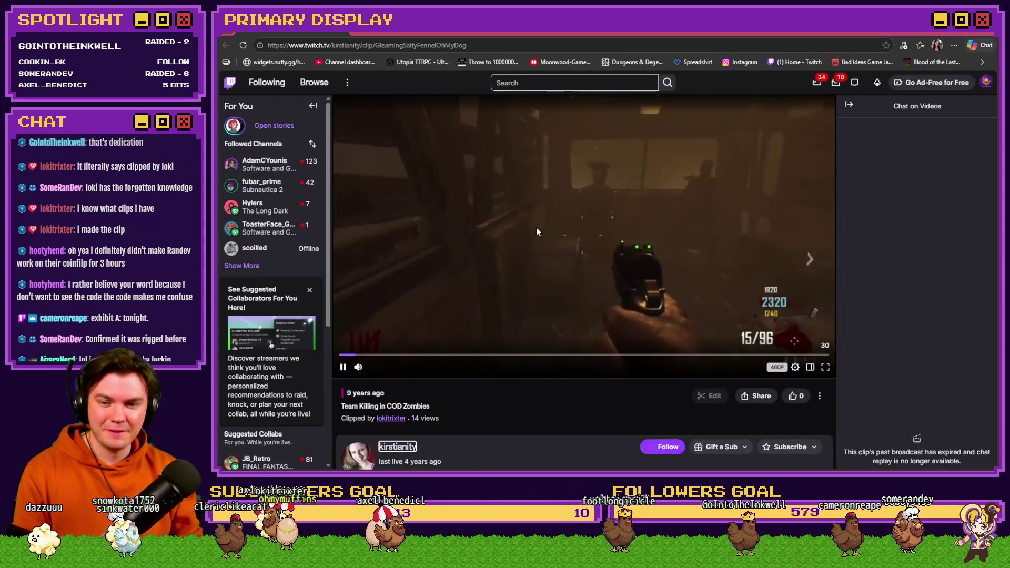
left_click(526, 292)
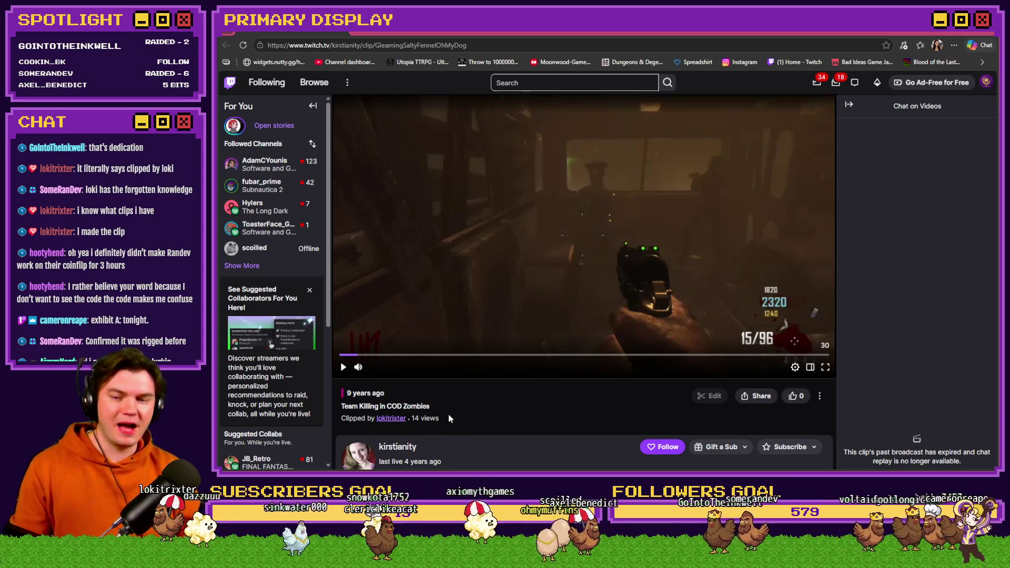
- Like the Twitch clip and go back to the Draw And Attack event editor
left_click(791, 397)
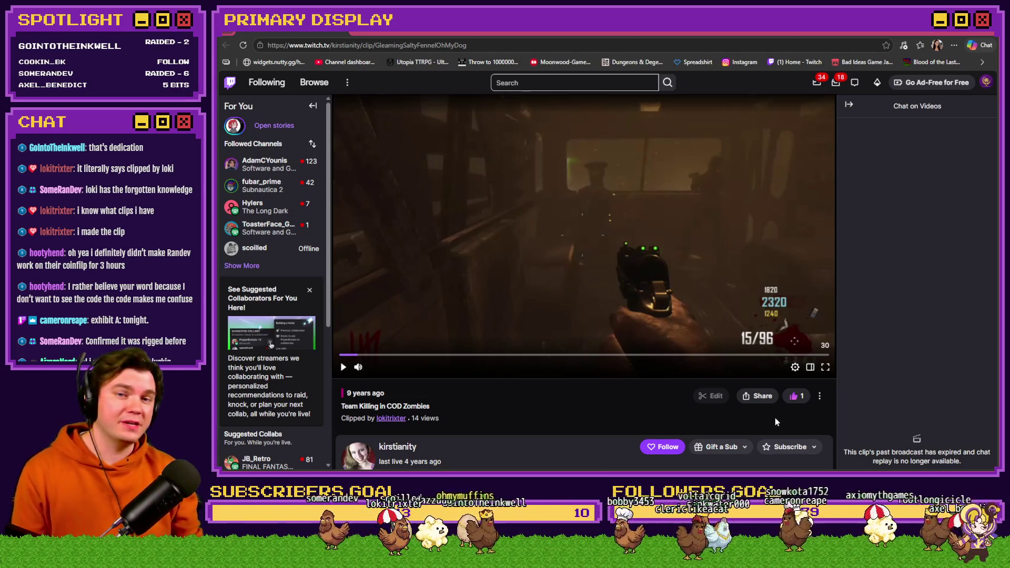
left_click(976, 33)
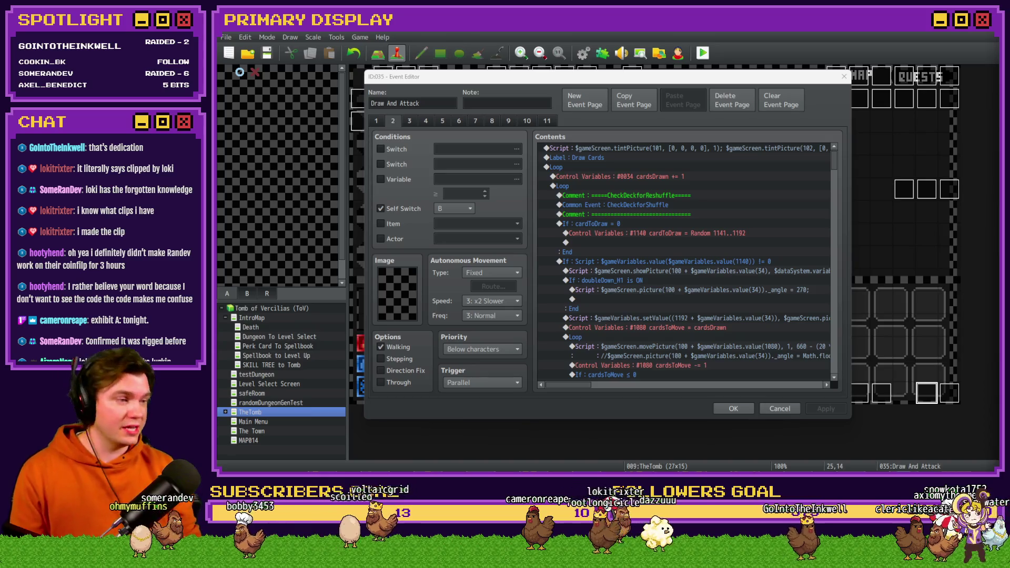
left_click(681, 97)
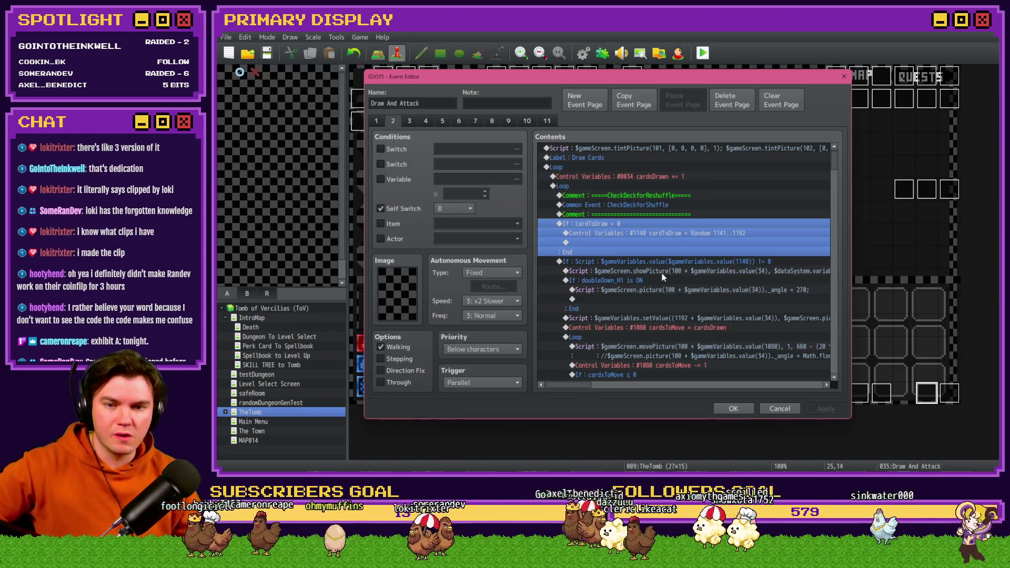
left_click(628, 262)
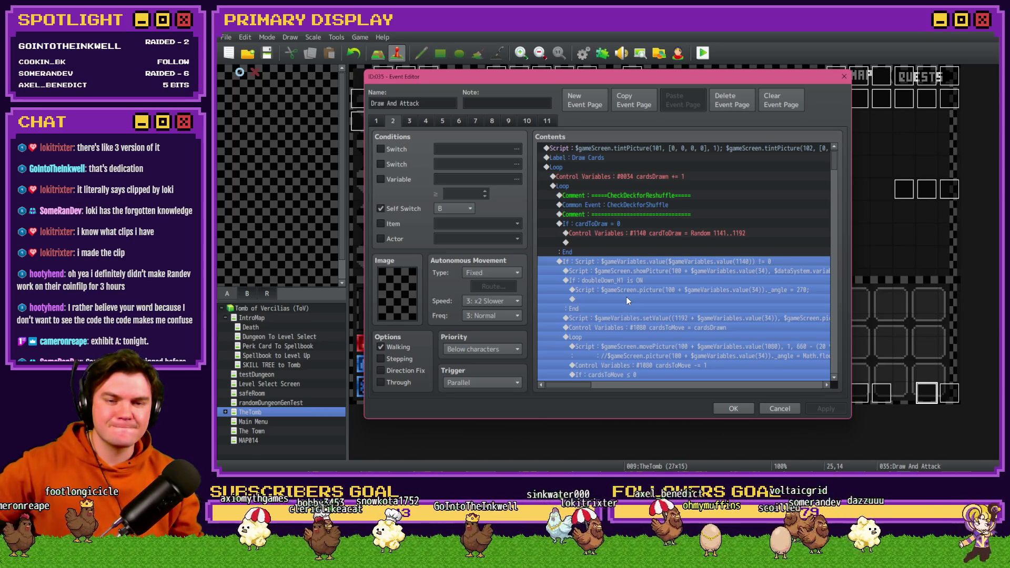
scroll(626, 296, "down", 10)
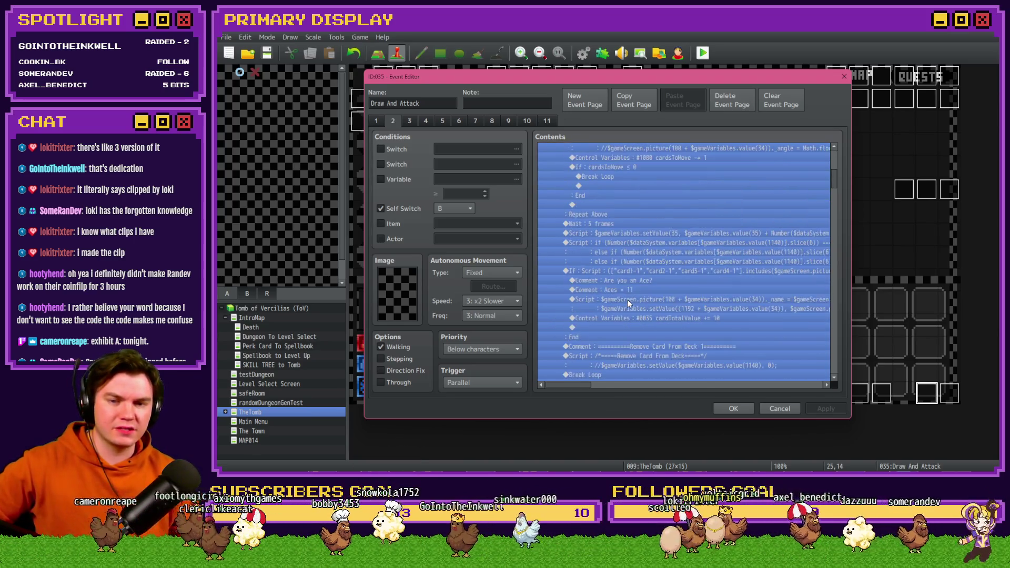
scroll(627, 298, "down", 2)
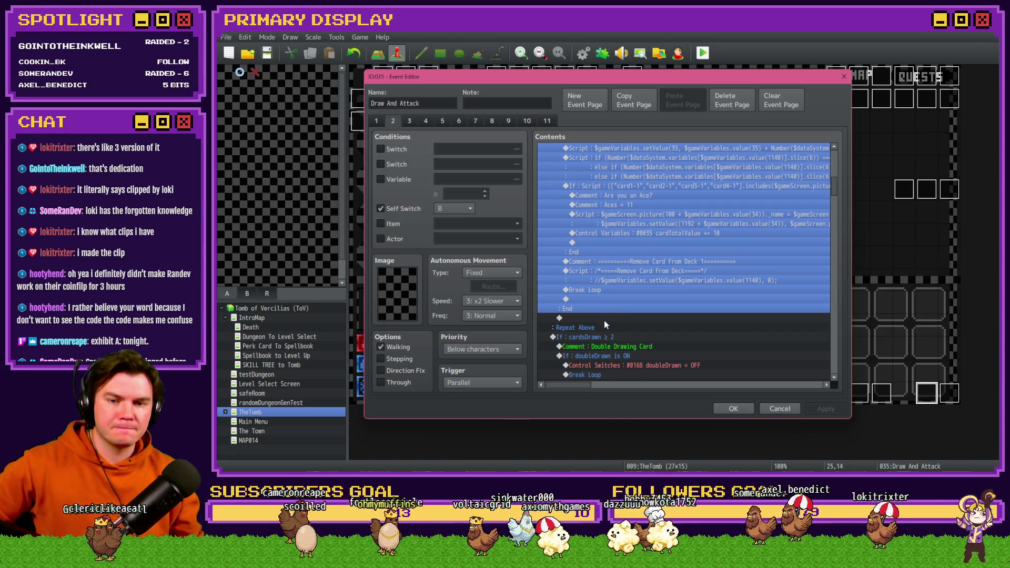
left_click(605, 319)
- Remove the misplaced cardToDraw = 0 reset and paste it just above Break Loop
key("ctrl+v")
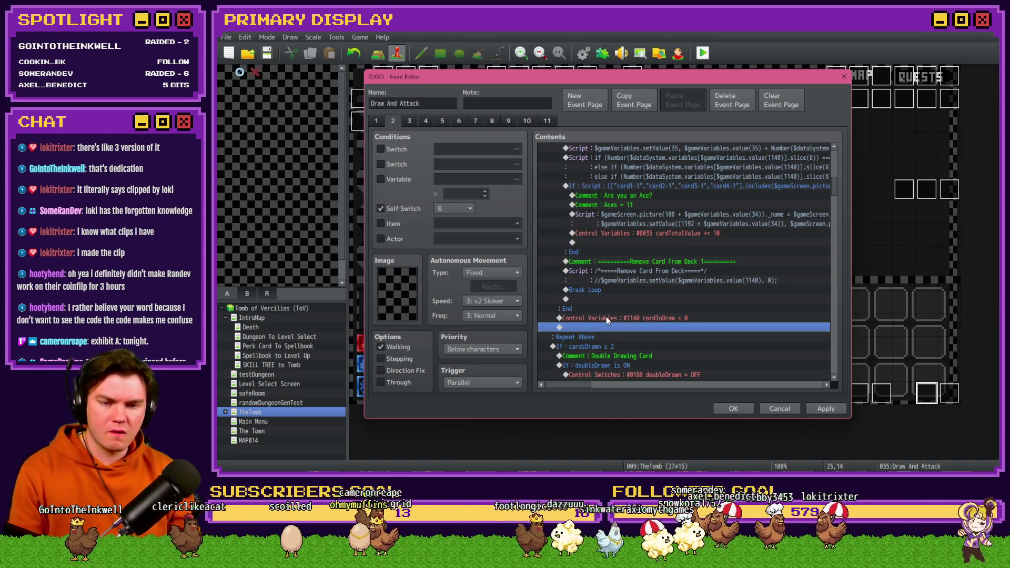
left_click(613, 319)
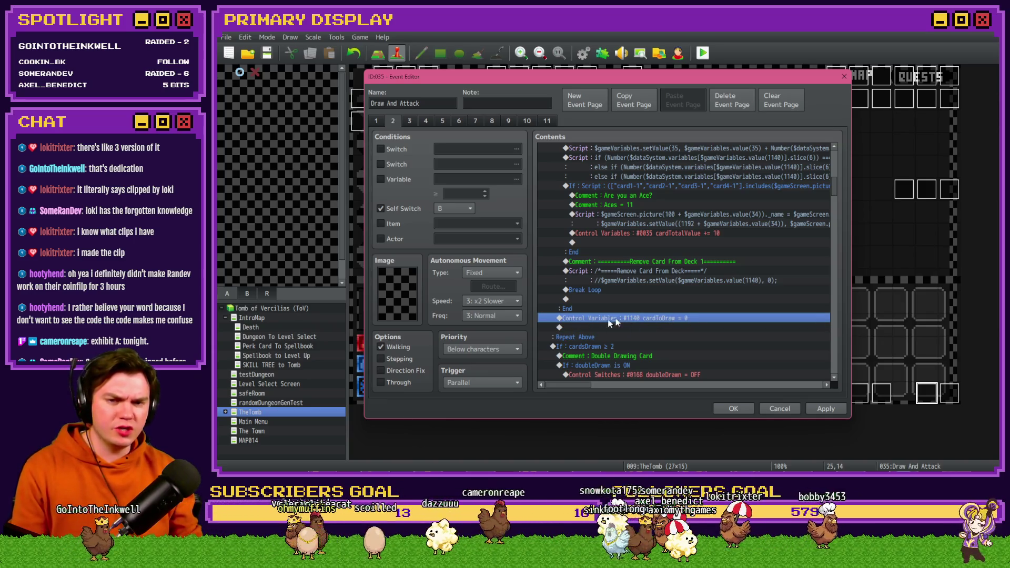
scroll(639, 321, "down", 3)
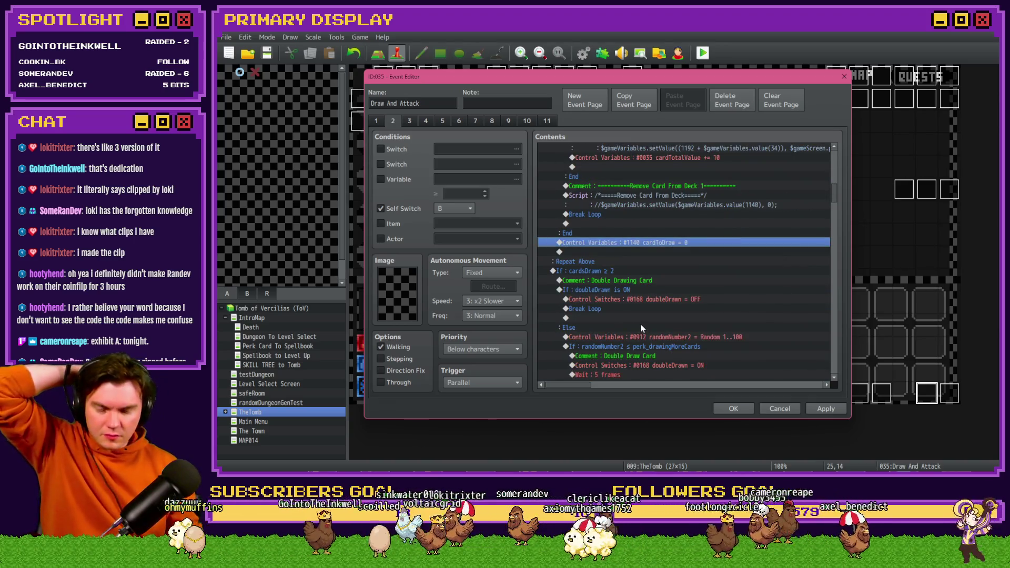
scroll(640, 330, "up", 2)
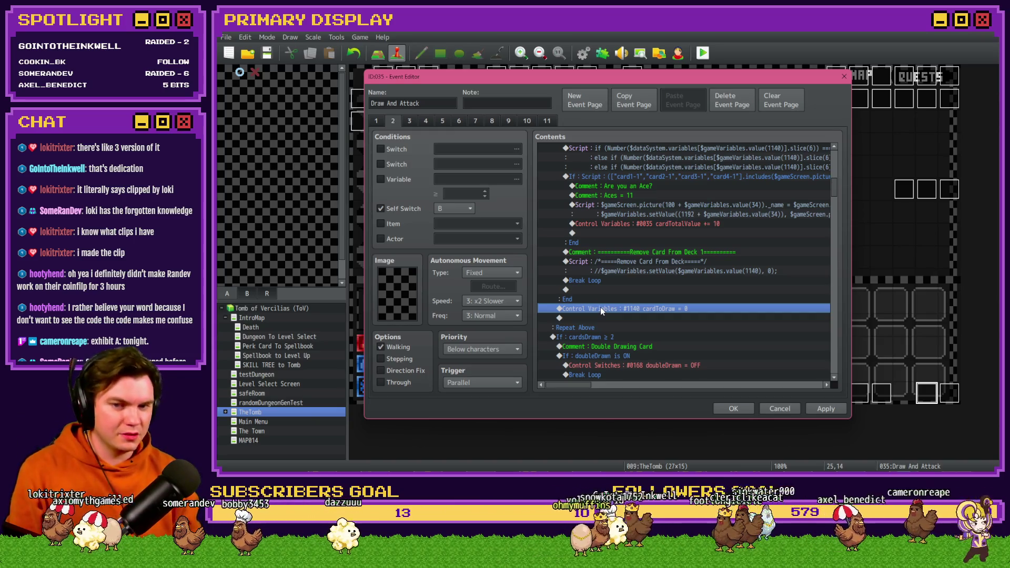
key("Delete")
left_click(612, 280)
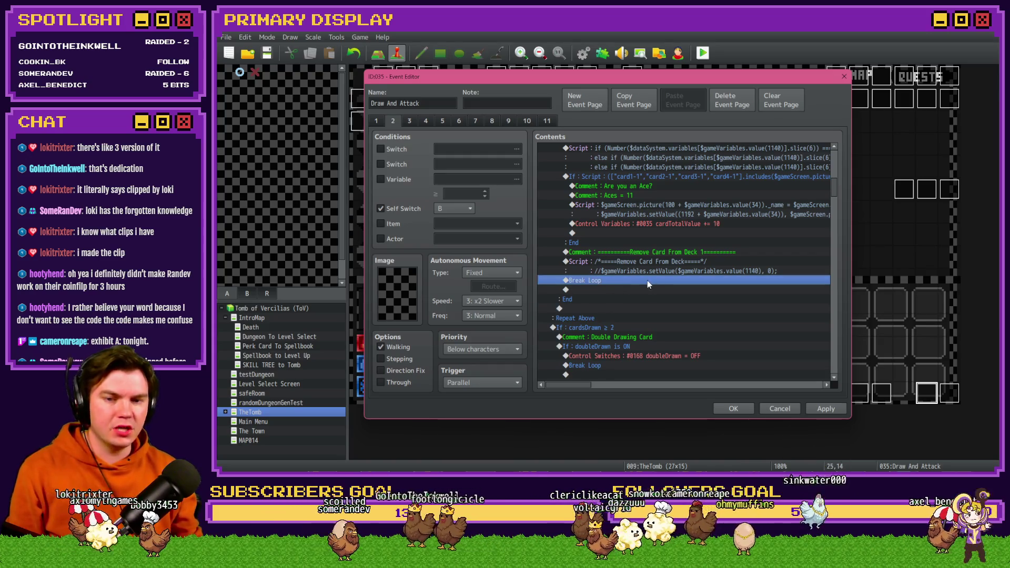
key("ctrl+v")
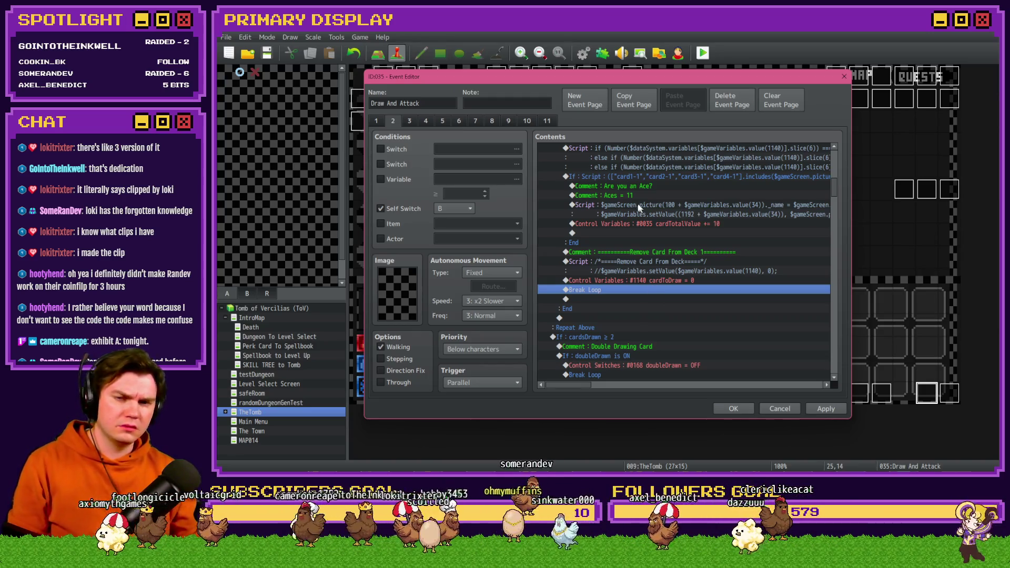
- Review the ace-check, card-moving loop and If cardToDraw = 0 blocks, then confirm the edits
left_click(626, 179)
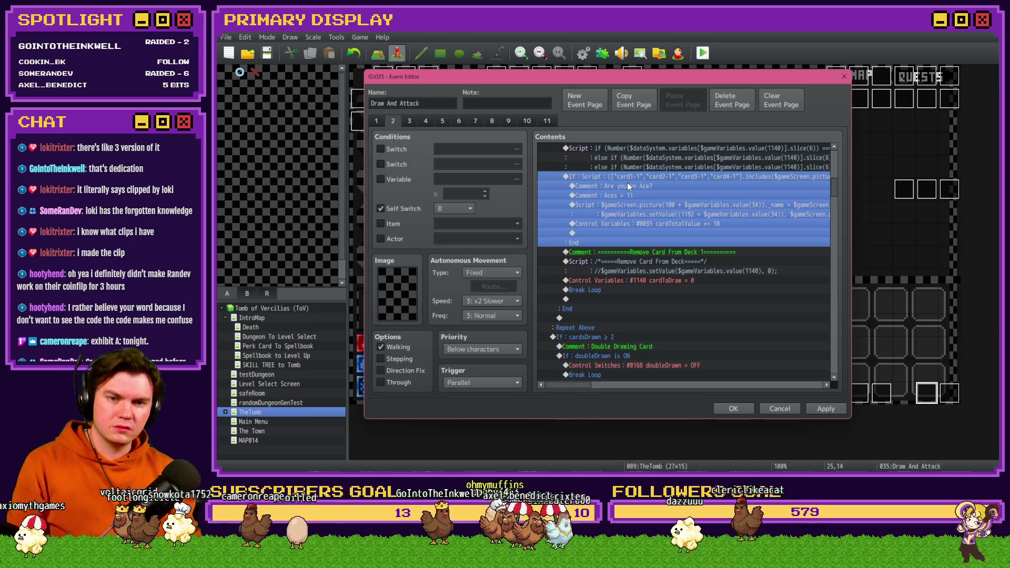
scroll(616, 311, "up", 4)
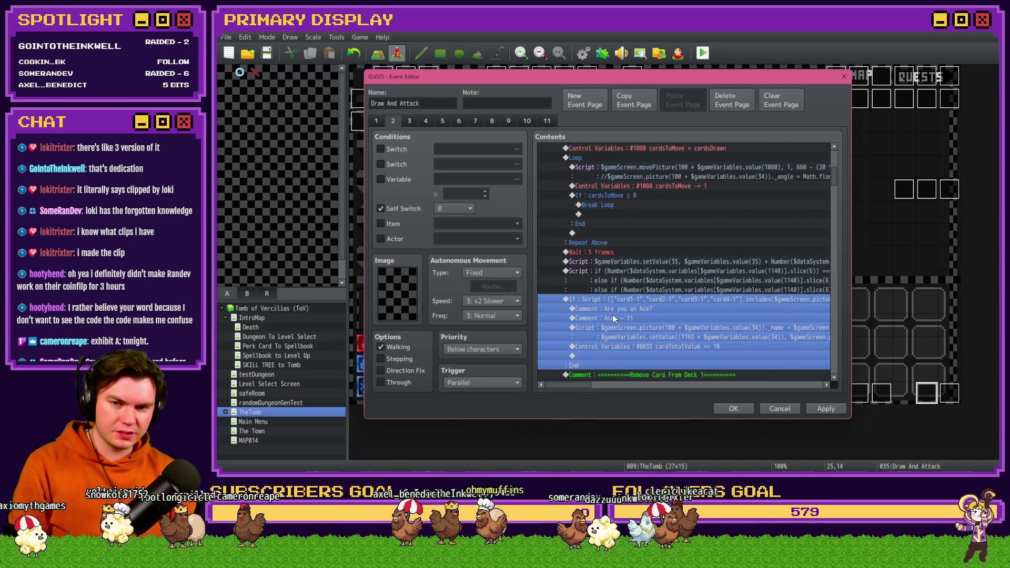
left_click(601, 243)
scroll(602, 244, "up", 1)
left_click(568, 195)
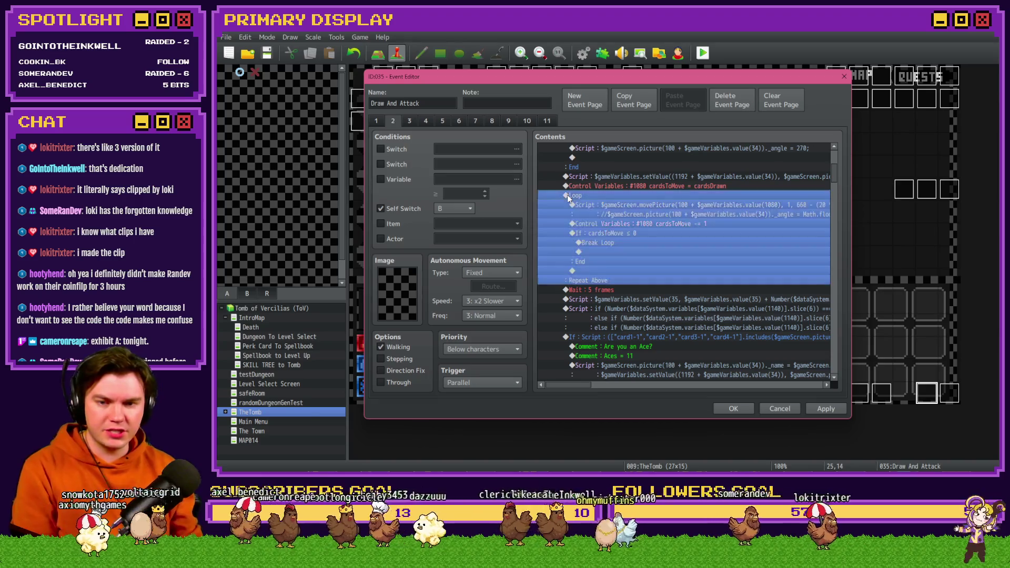
scroll(585, 289, "up", 5)
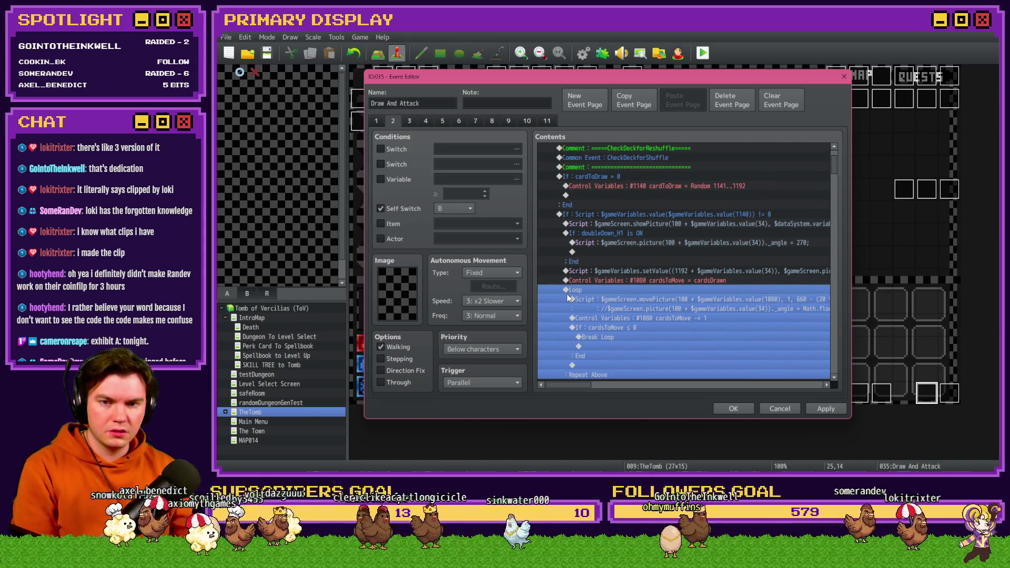
scroll(567, 298, "up", 1)
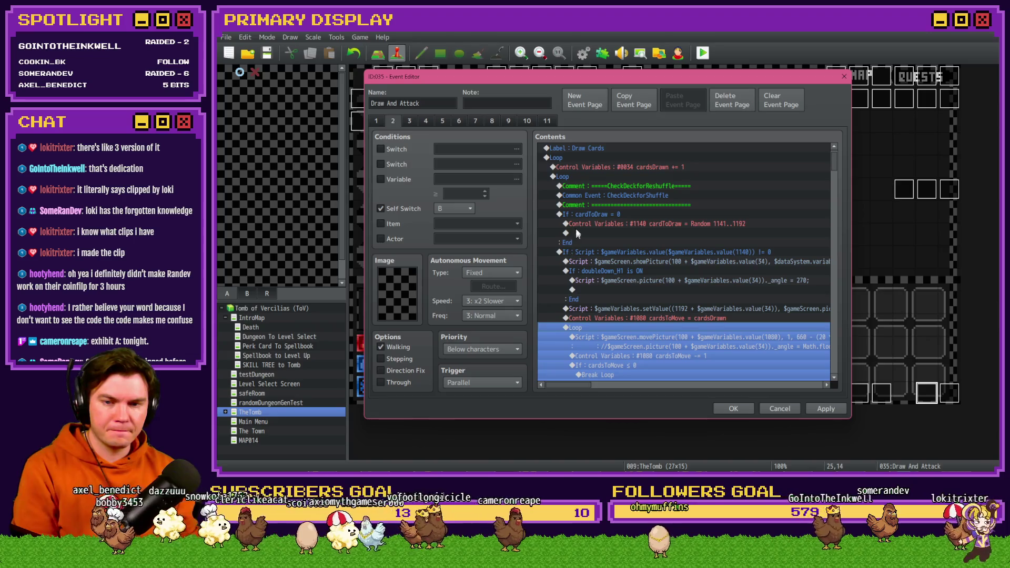
left_click(580, 214)
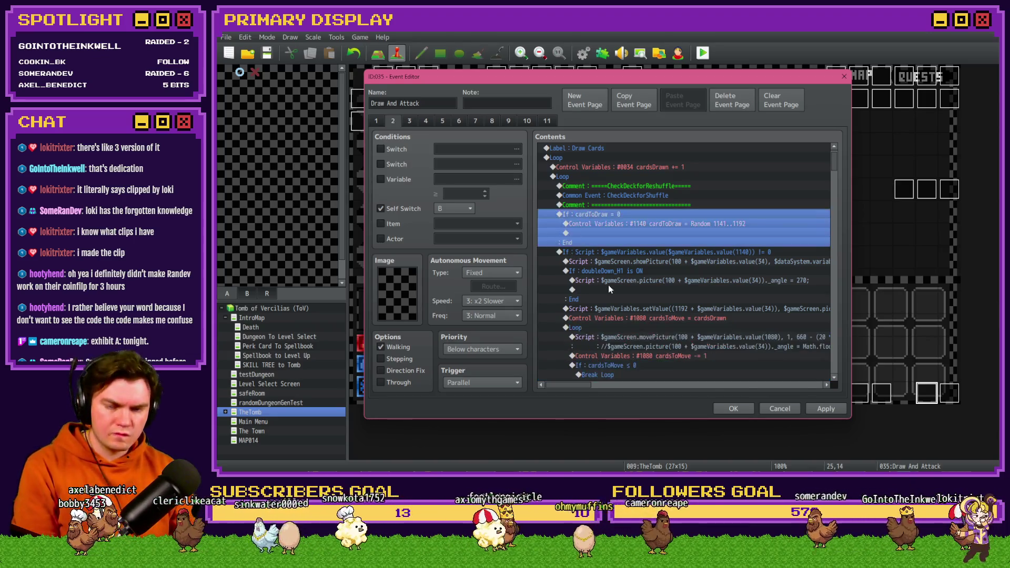
scroll(609, 275, "down", 5)
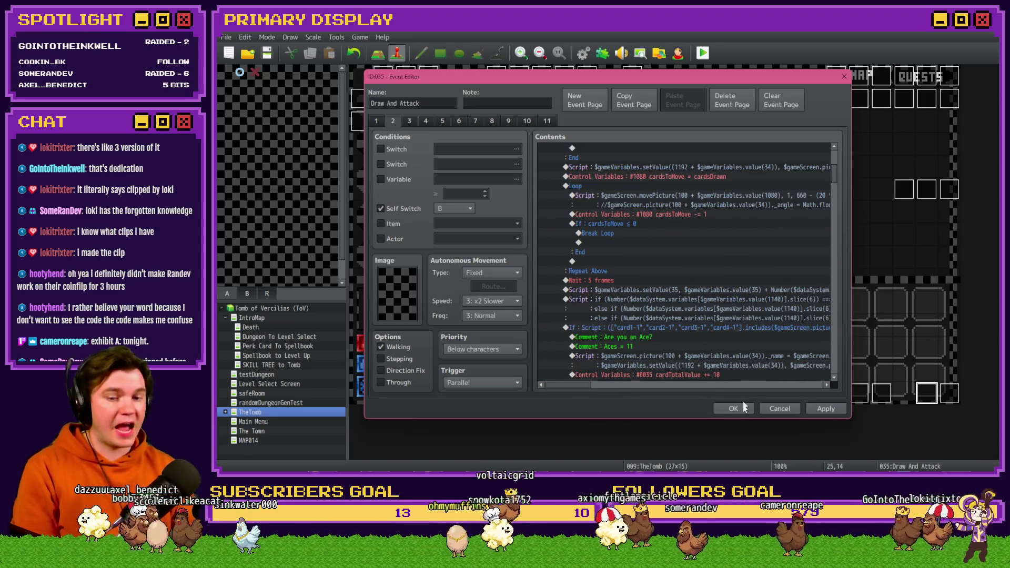
left_click(744, 406)
left_click(703, 53)
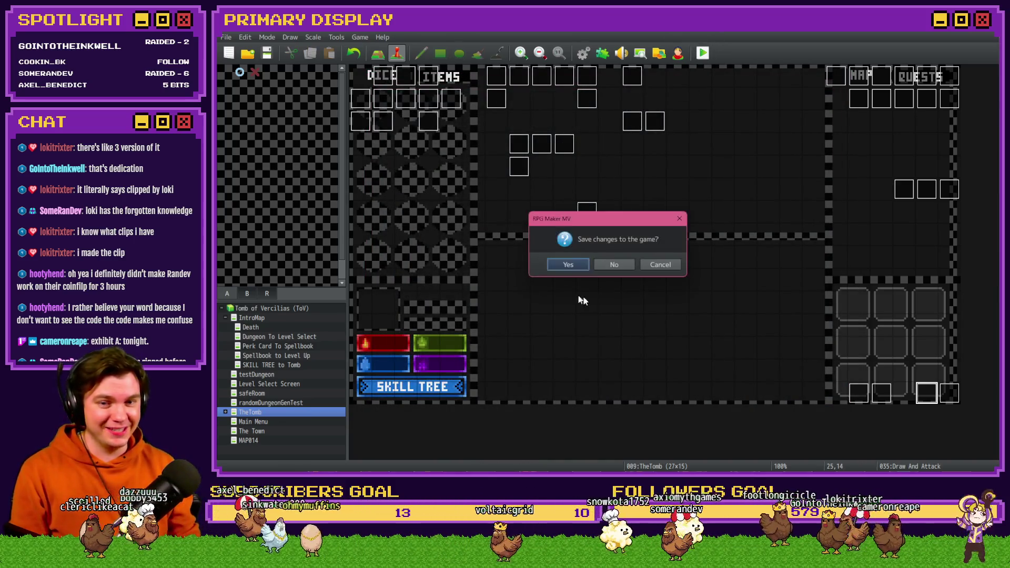
- Save and playtest, take the Spiked Pauldron perk, and play a blackjack round against a Tusk Rat
left_click(561, 263)
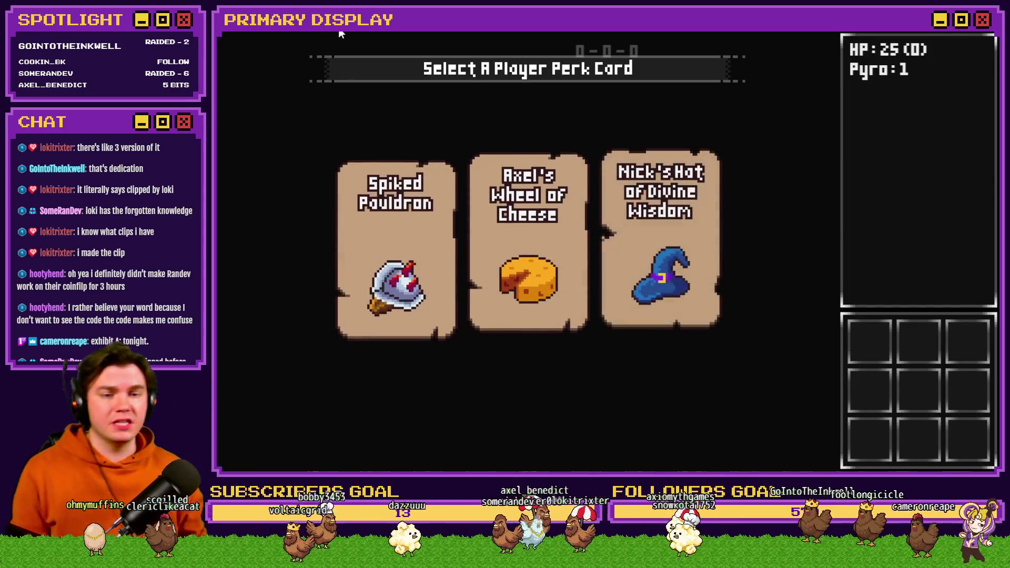
left_click(391, 215)
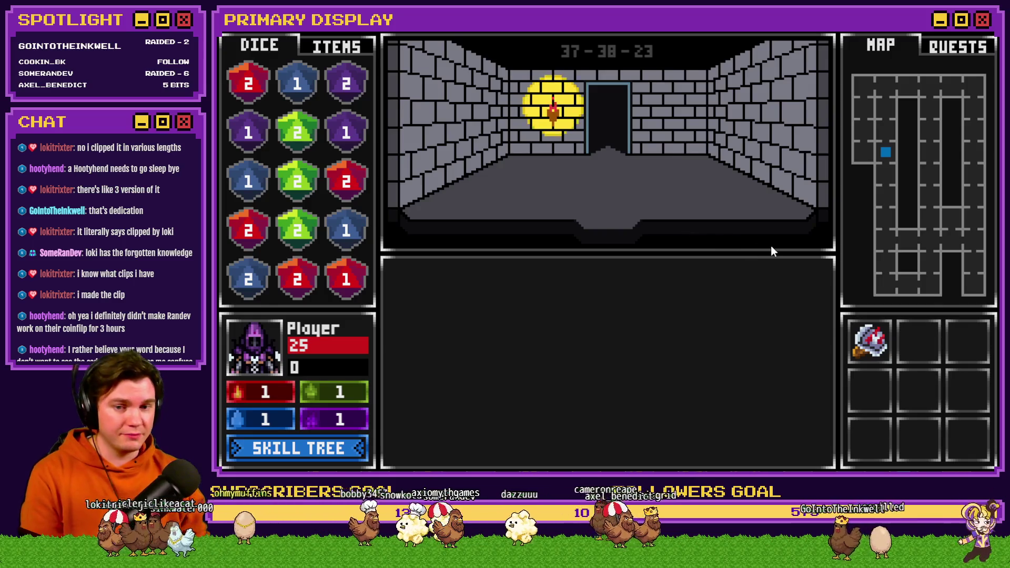
key("w")
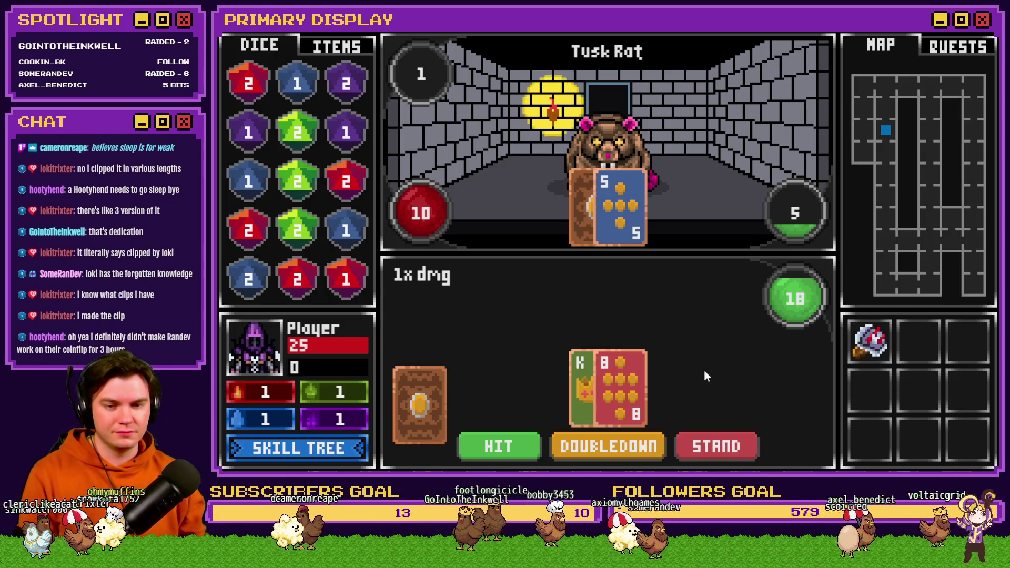
key("s")
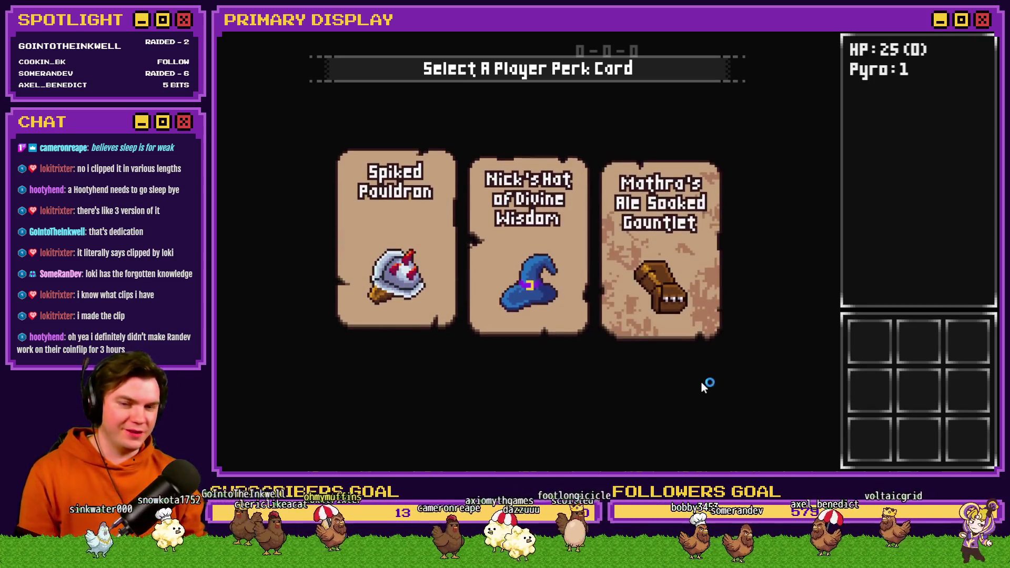
- Take Spiked Pauldron, unlock Dexterity, Fortunes Favor, Serpentine and Eagle Eye, then move left
left_click(421, 285)
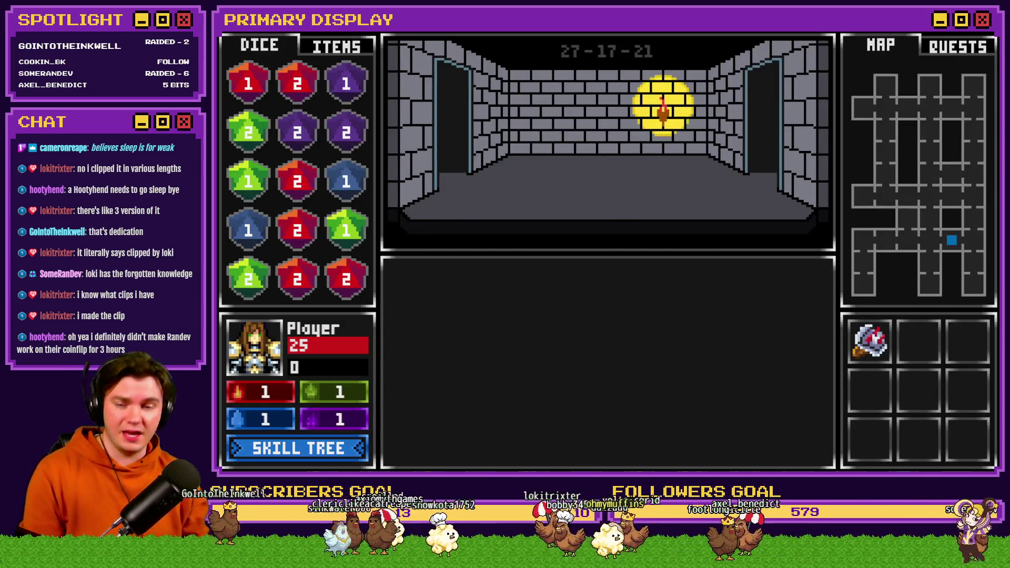
left_click(333, 449)
left_click(518, 318)
left_click(566, 275)
left_click(477, 231)
left_click(518, 226)
left_click(960, 68)
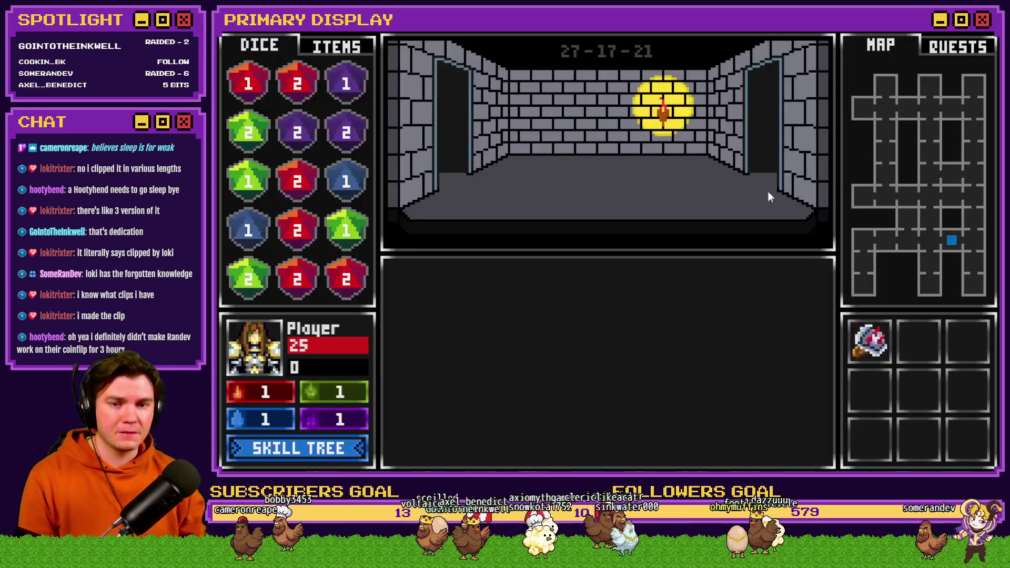
left_click(693, 214)
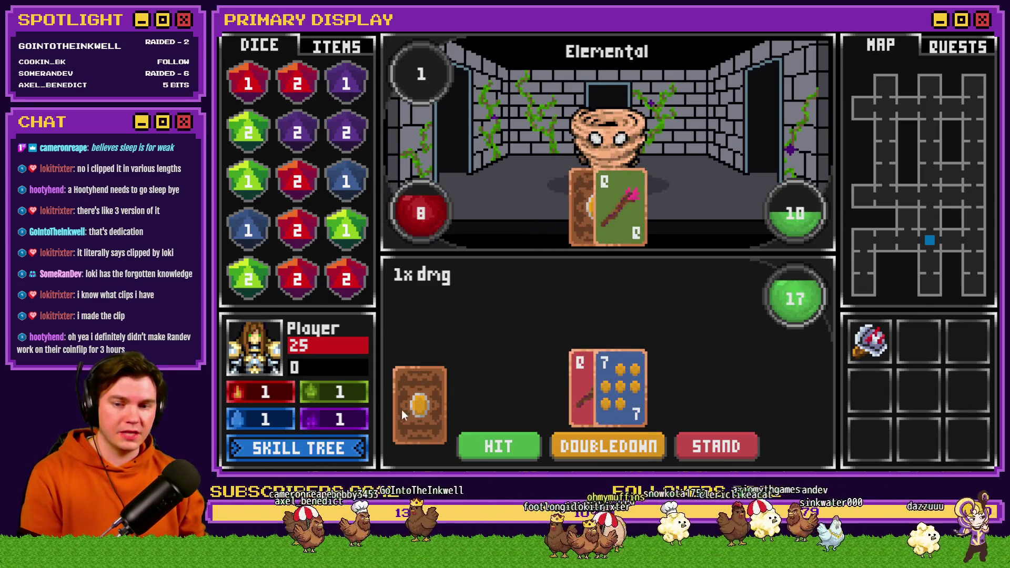
- Hit four times for more cards, then open the Level Up skill tree
left_click(511, 450)
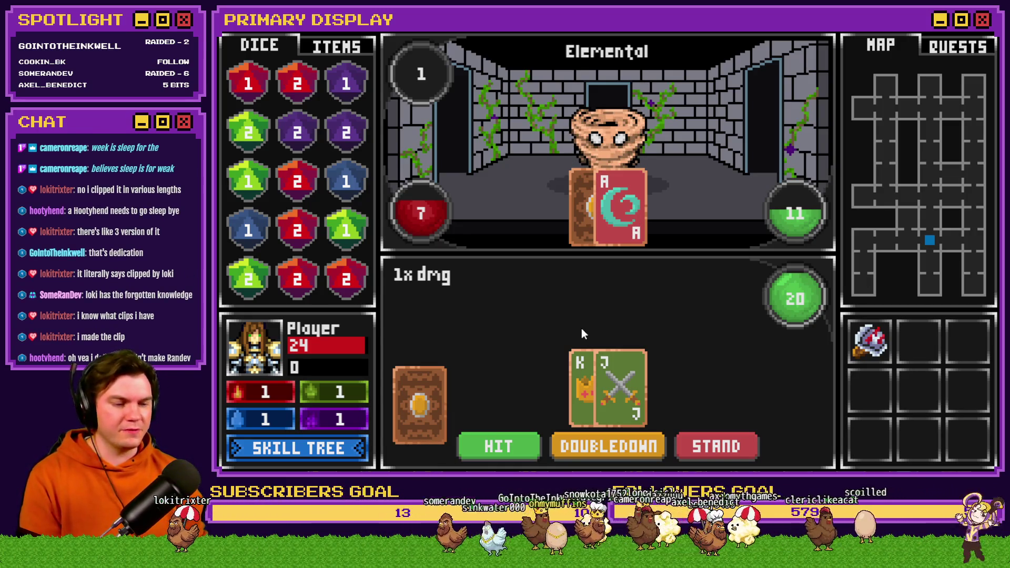
left_click(507, 448)
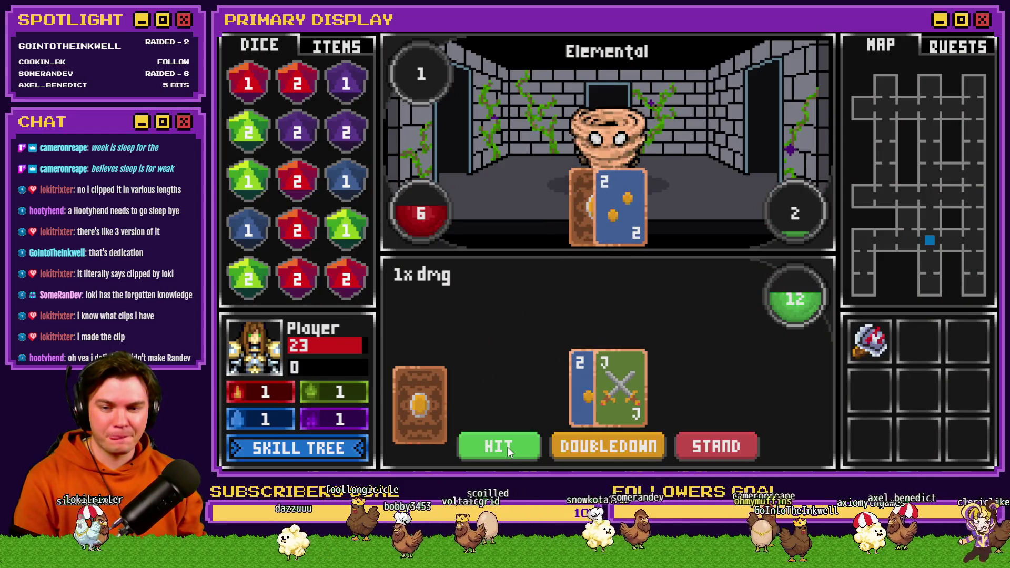
left_click(507, 447)
left_click(507, 447)
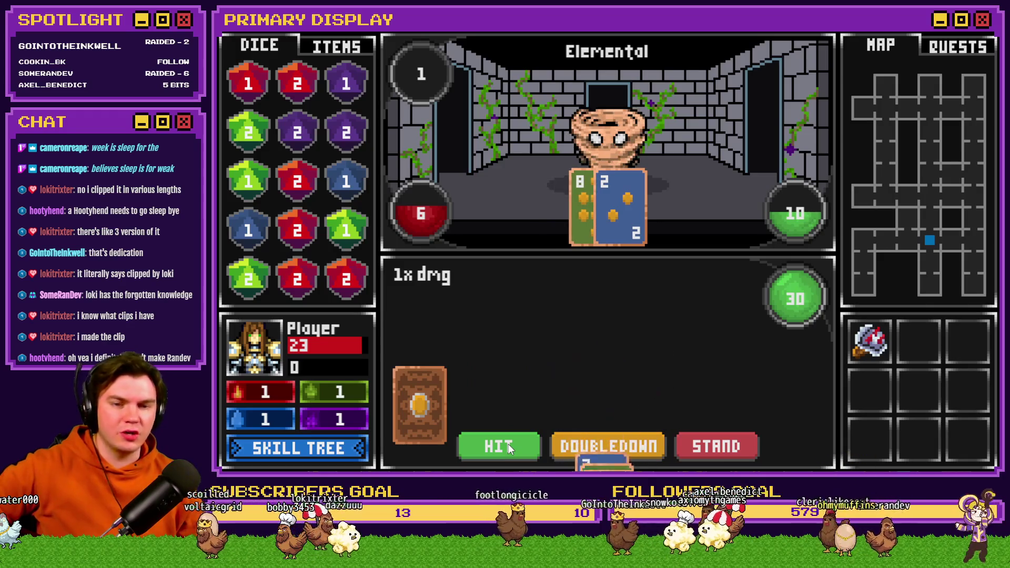
left_click(348, 449)
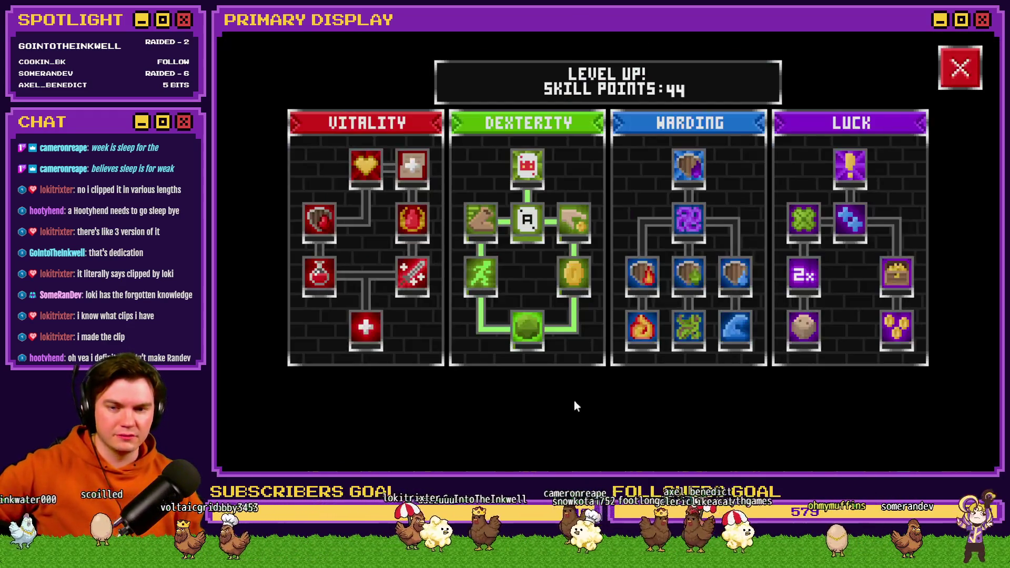
- Close the skill tree and hit for more cards onto the 8 and King hand
left_click(963, 69)
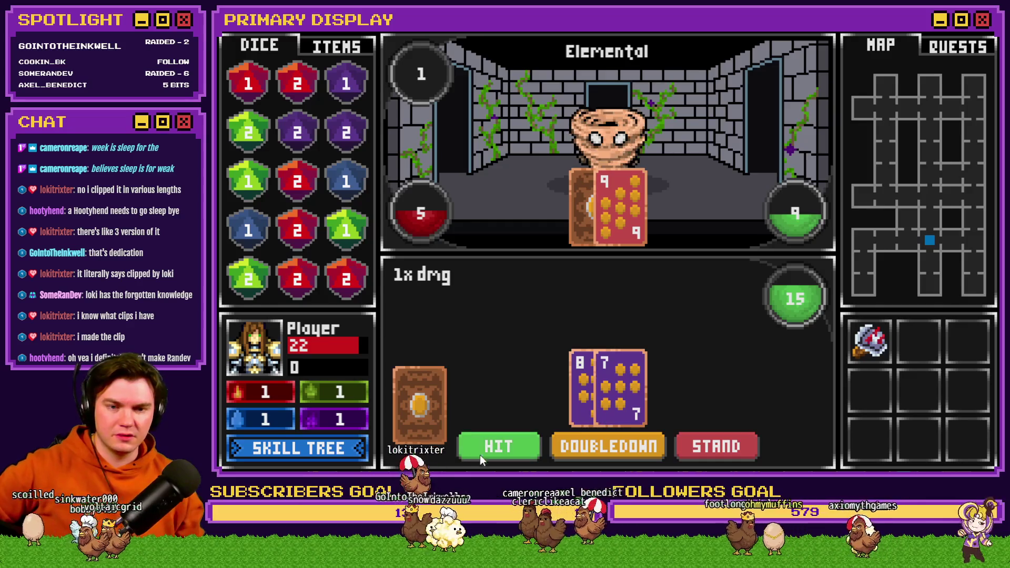
left_click(495, 445)
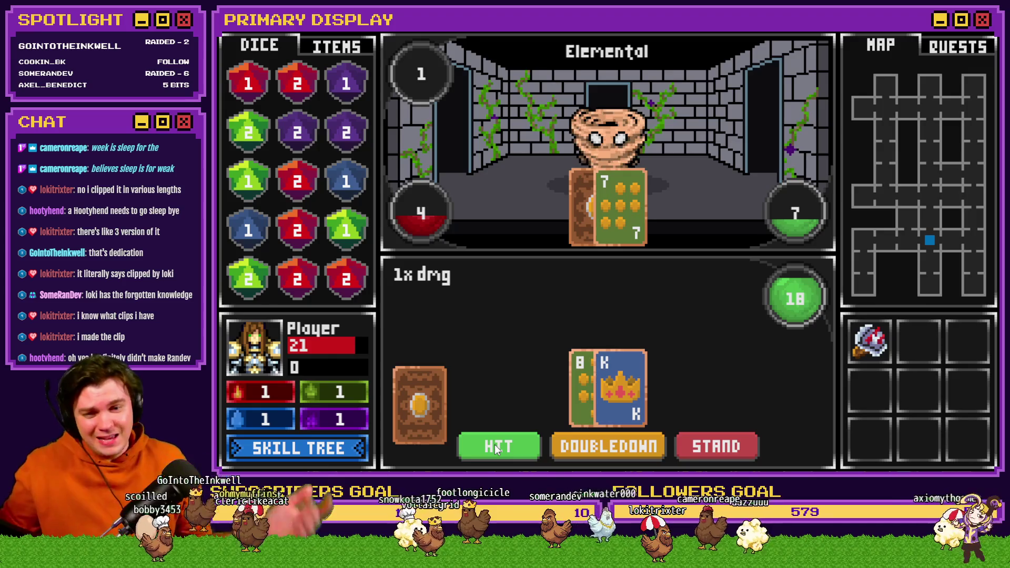
left_click(494, 444)
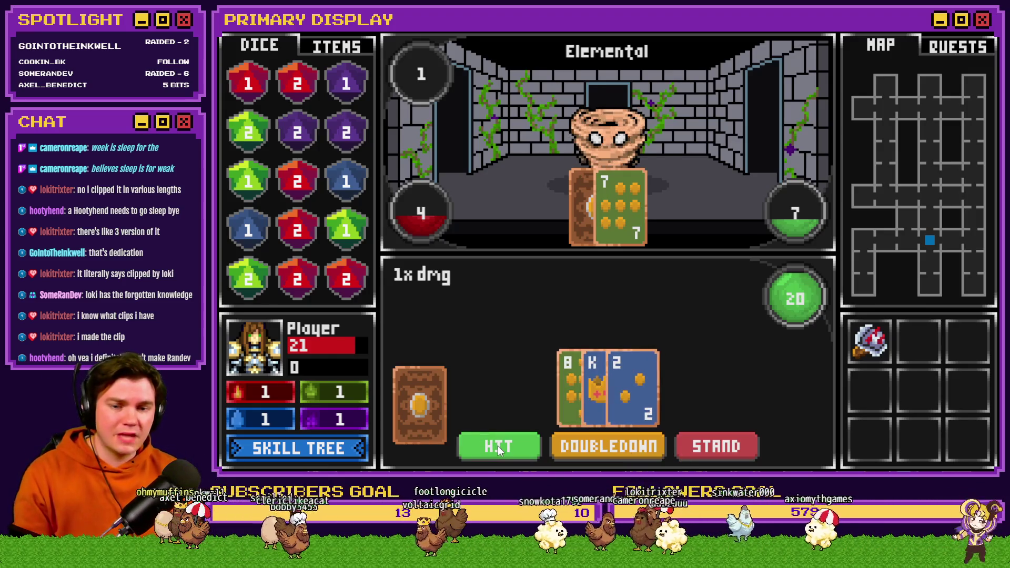
left_click(498, 444)
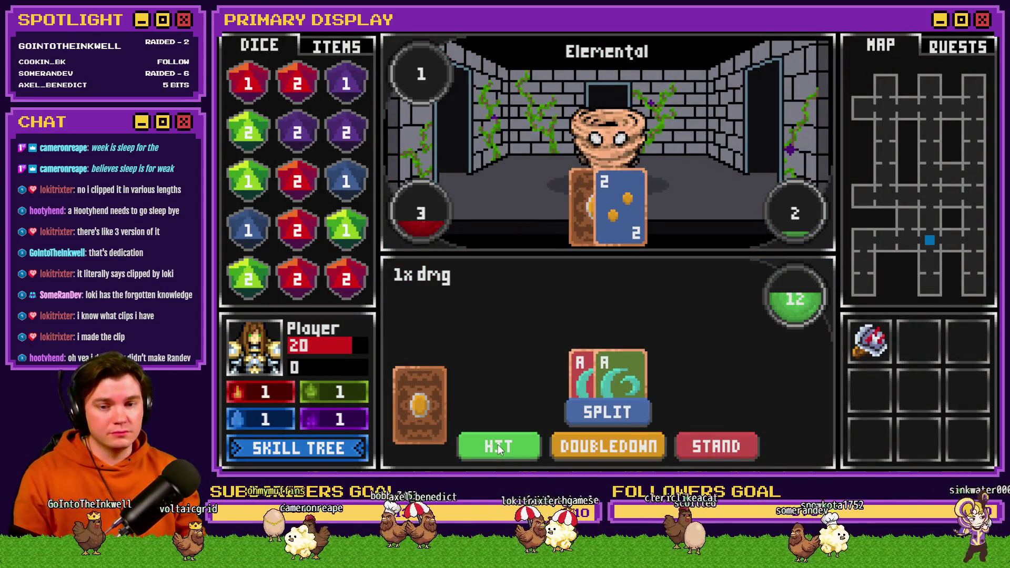
- Draw onto the pair of Aces and the split hand, then close the playtest
left_click(496, 447)
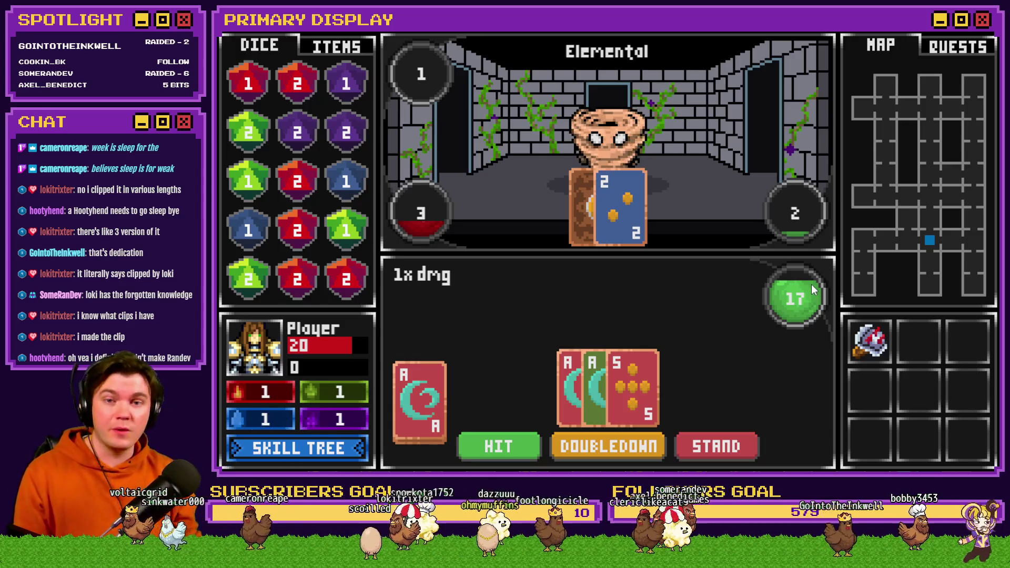
left_click(498, 445)
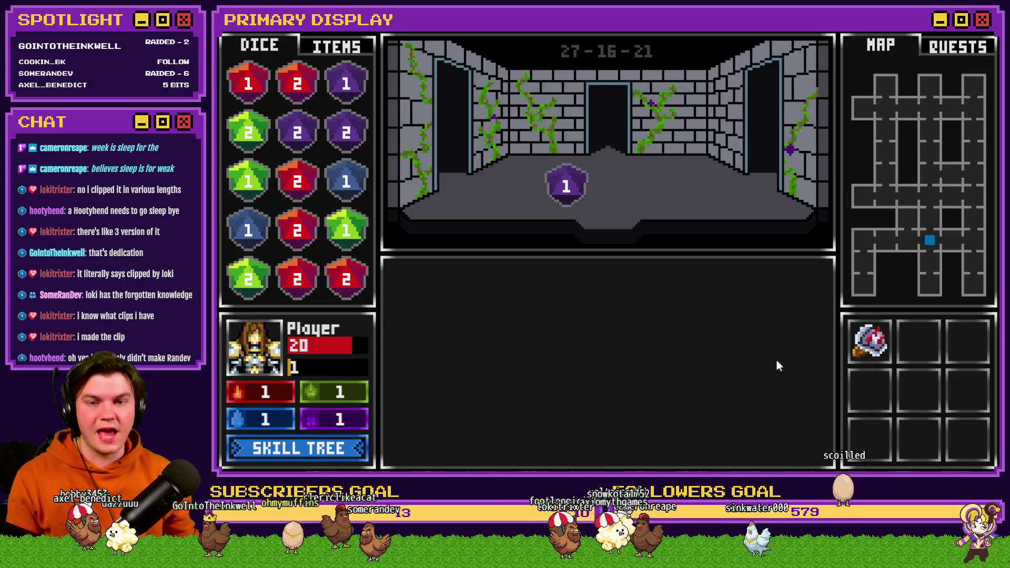
left_click(979, 31)
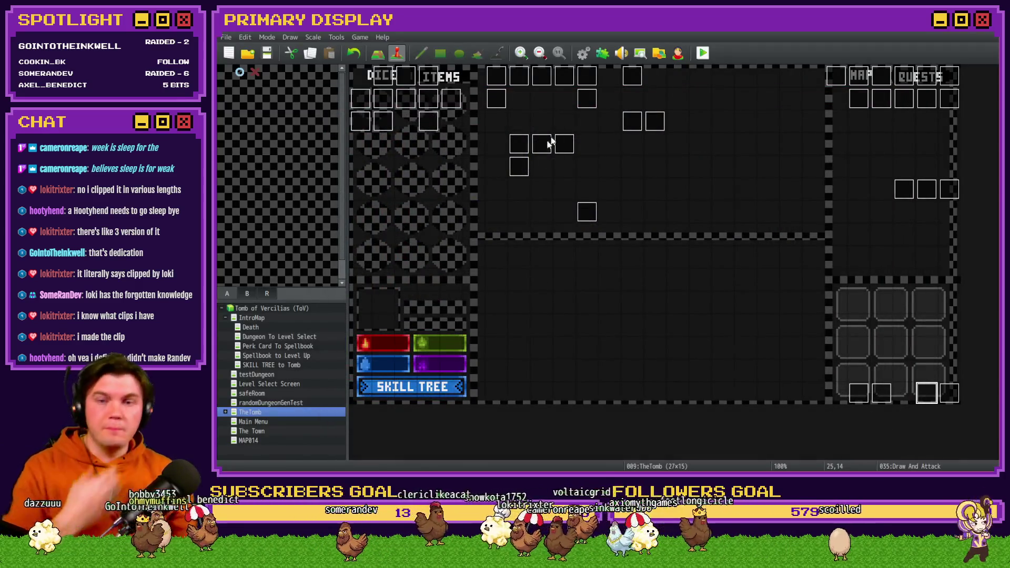
- Open the Draw And Attack event and select page 2's cardToDraw reset and Eagle Eye block
key("Return")
left_click(392, 121)
left_click(409, 121)
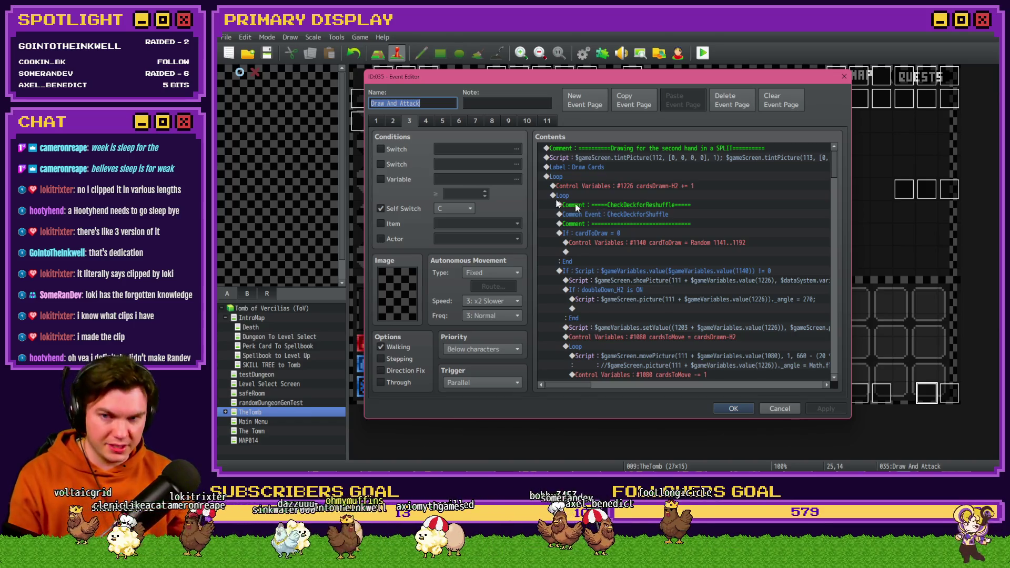
left_click(396, 124)
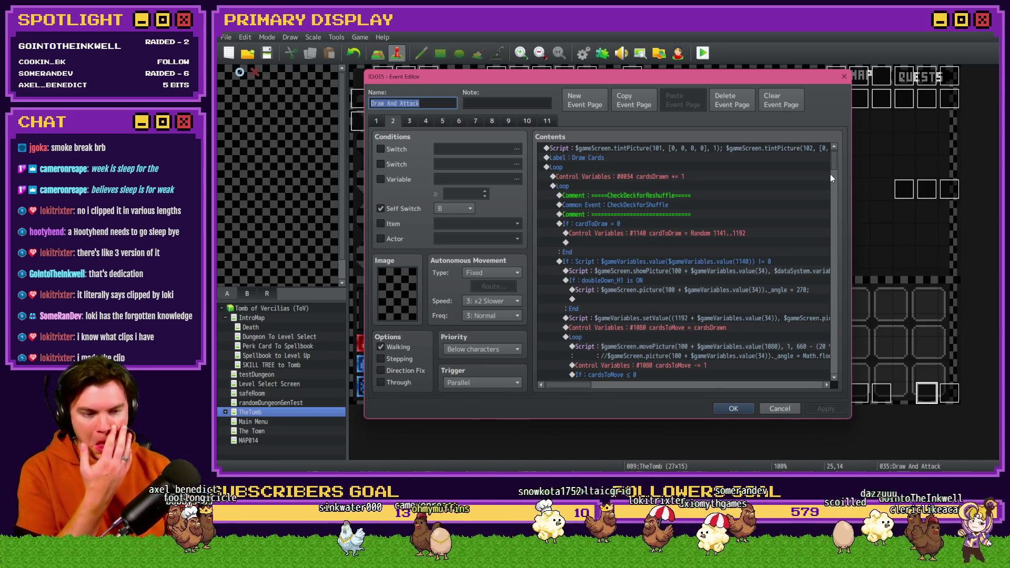
mouse_move(836, 167)
left_mouse_down()
mouse_move(840, 374)
mouse_move(840, 359)
left_mouse_up()
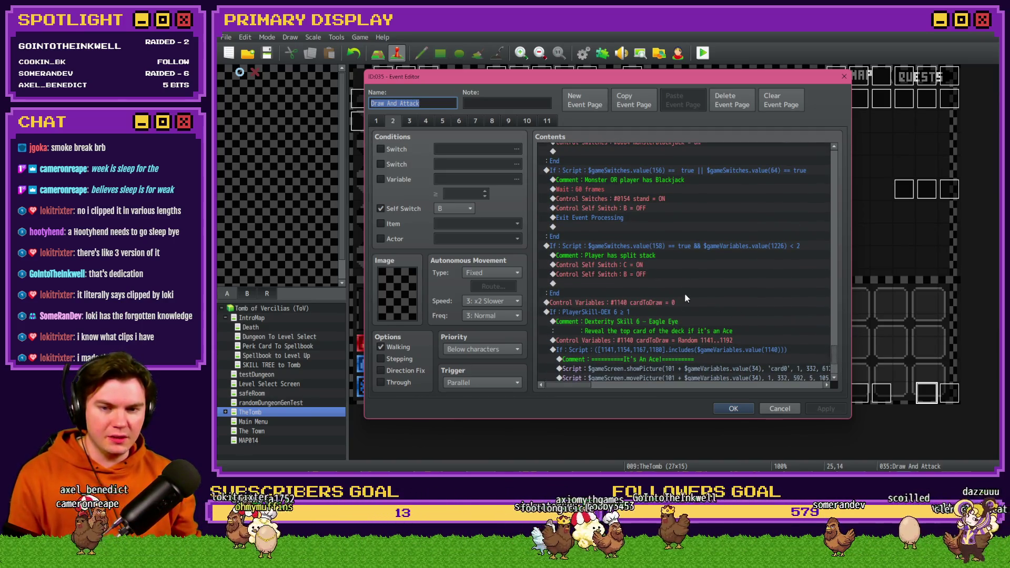
mouse_move(650, 304)
left_mouse_down()
mouse_move(642, 312)
mouse_move(691, 338)
left_mouse_up()
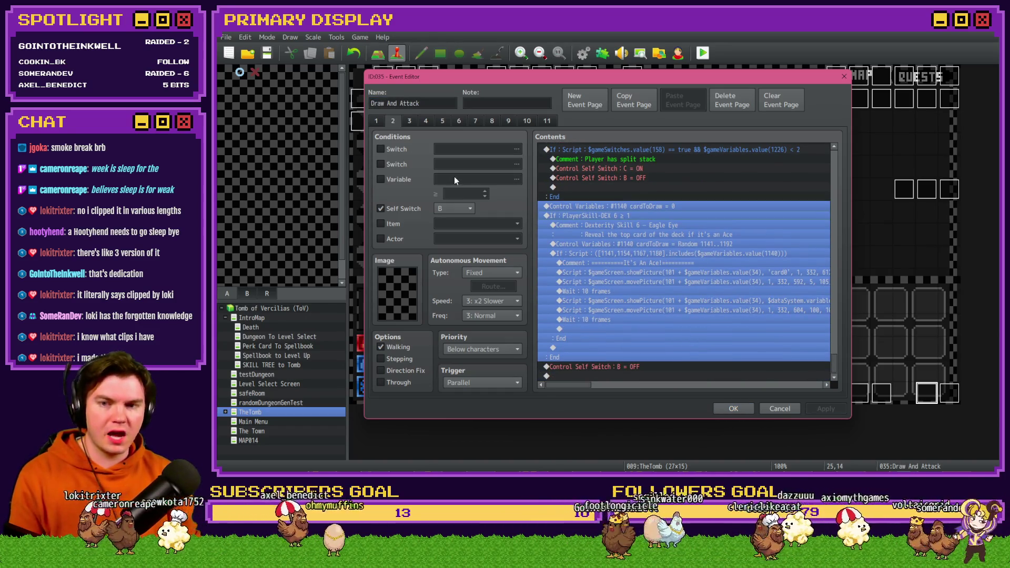
- On page 3, replace the Flash Screen command with the pasted block and apply
left_click(410, 122)
left_click(619, 252)
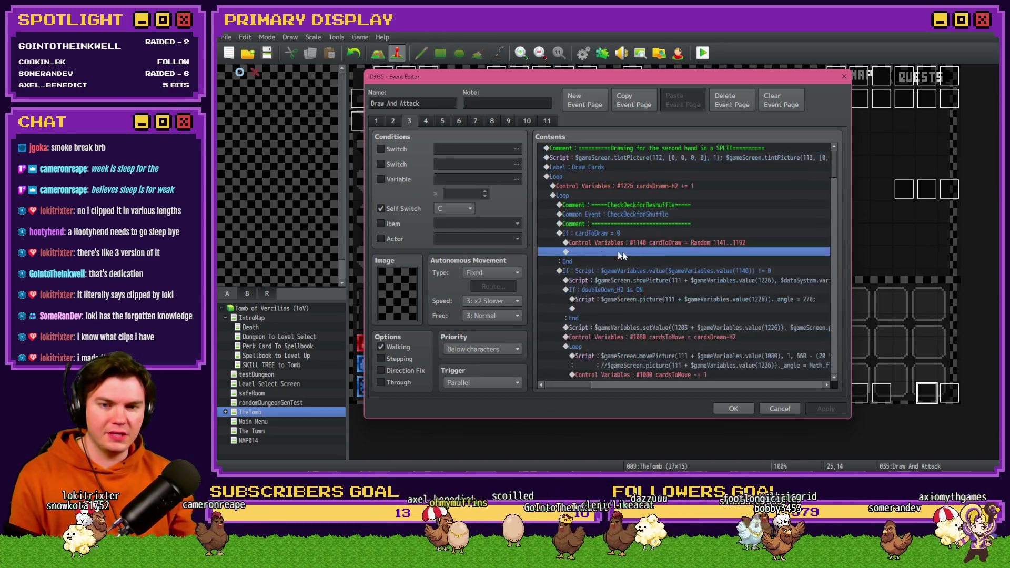
left_click_drag(836, 165, 830, 369)
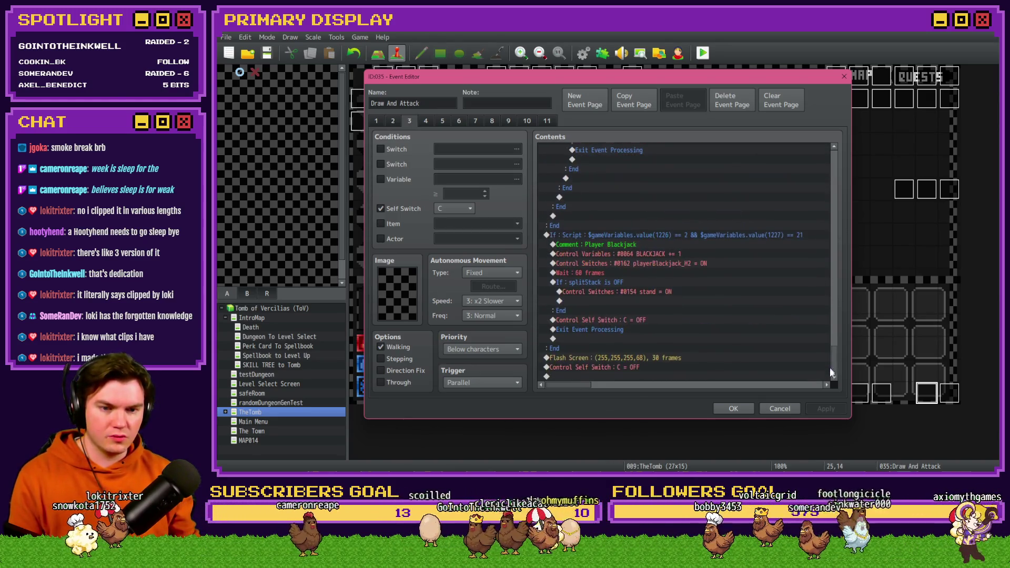
left_click(622, 356)
key("Delete")
key("ctrl+v")
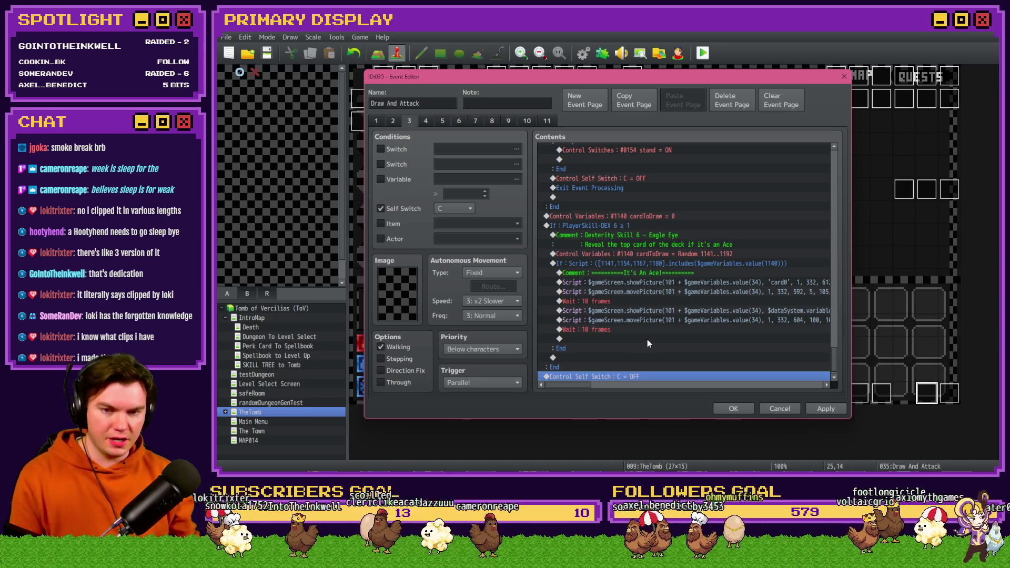
left_click(822, 408)
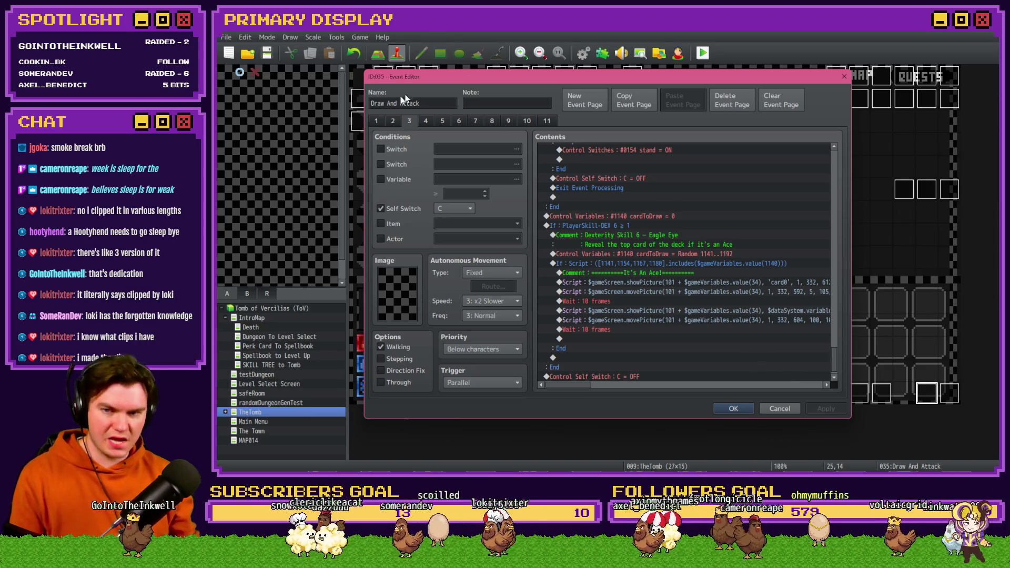
left_click(695, 235)
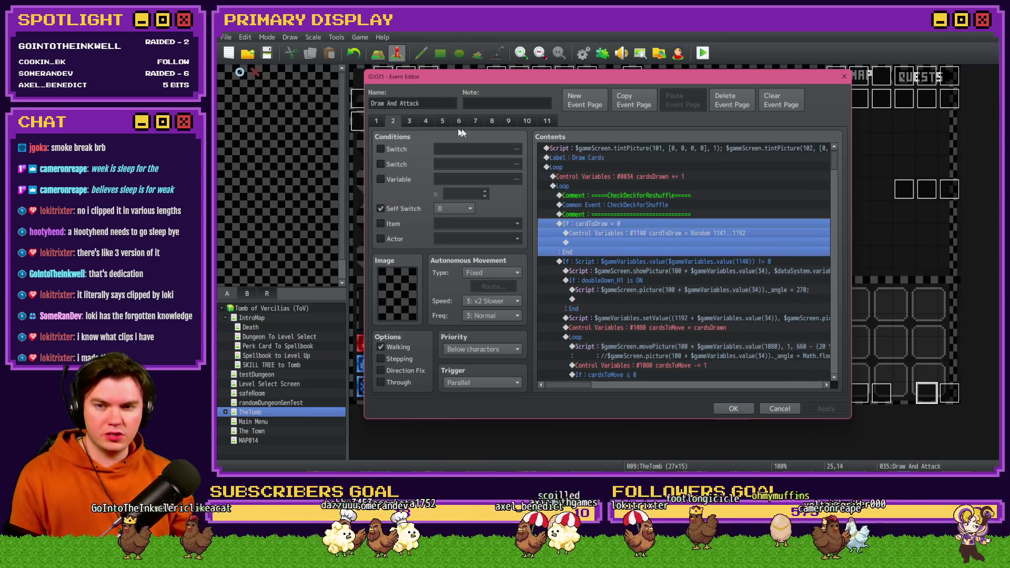
- Select page 2's Control Variables #1140 cardToDraw = 0 row to copy it
left_click(411, 121)
left_click(617, 232)
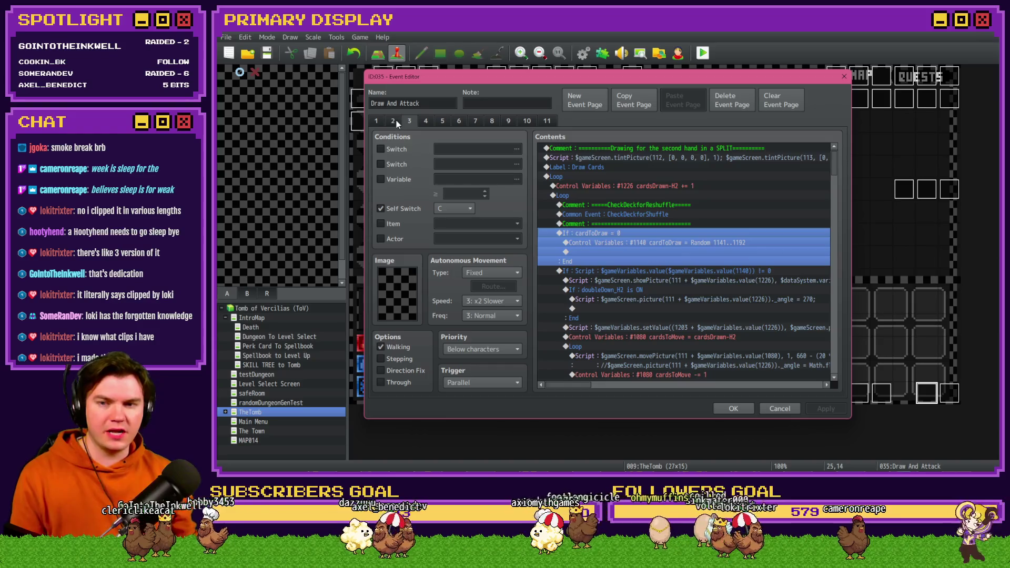
left_click(393, 120)
scroll(683, 317, "down", 10)
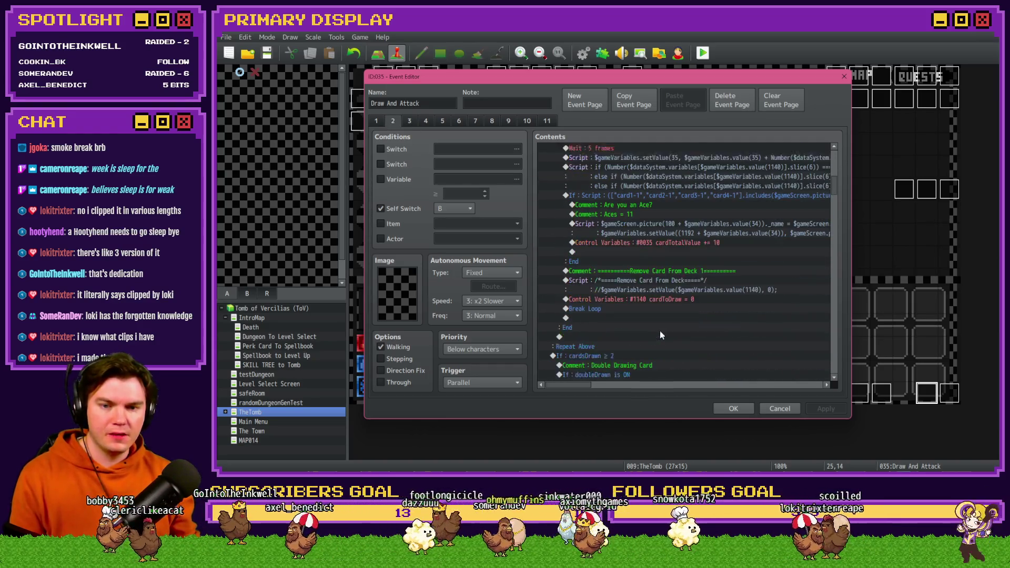
scroll(660, 335, "down", 1)
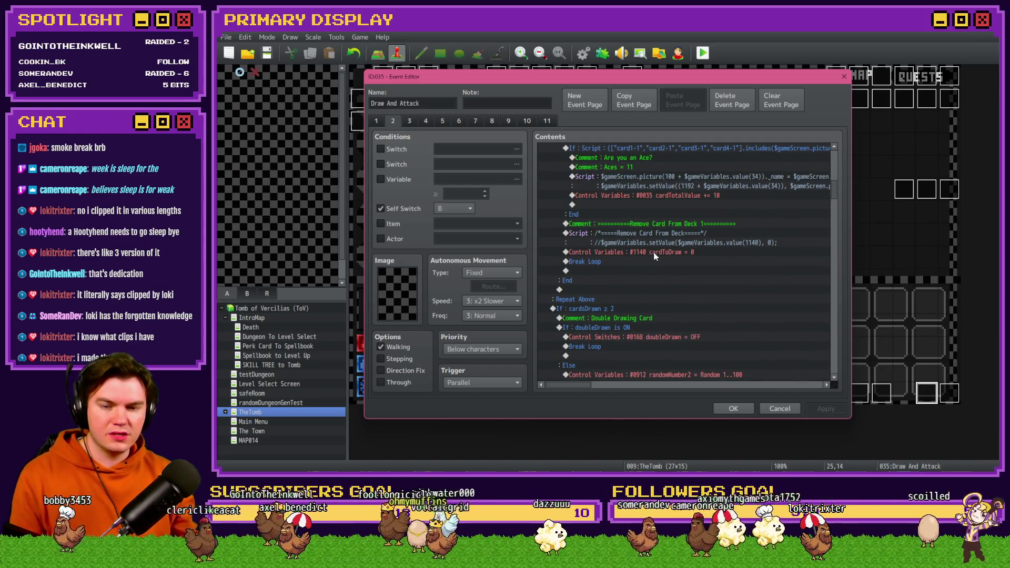
left_click(655, 252)
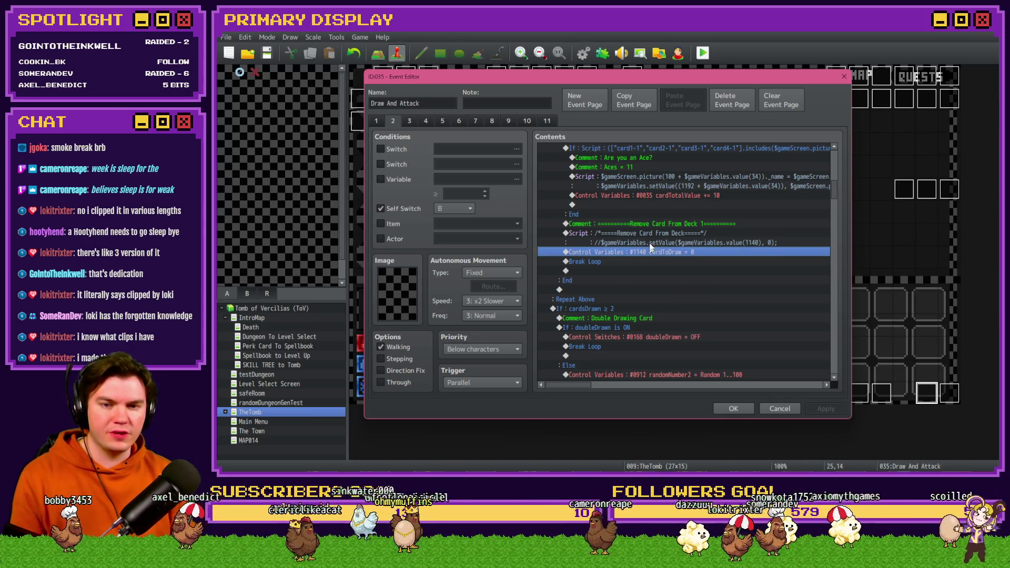
- Paste the cardToDraw = 0 row above Break Loop on page 3 and confirm with OK
left_click(409, 122)
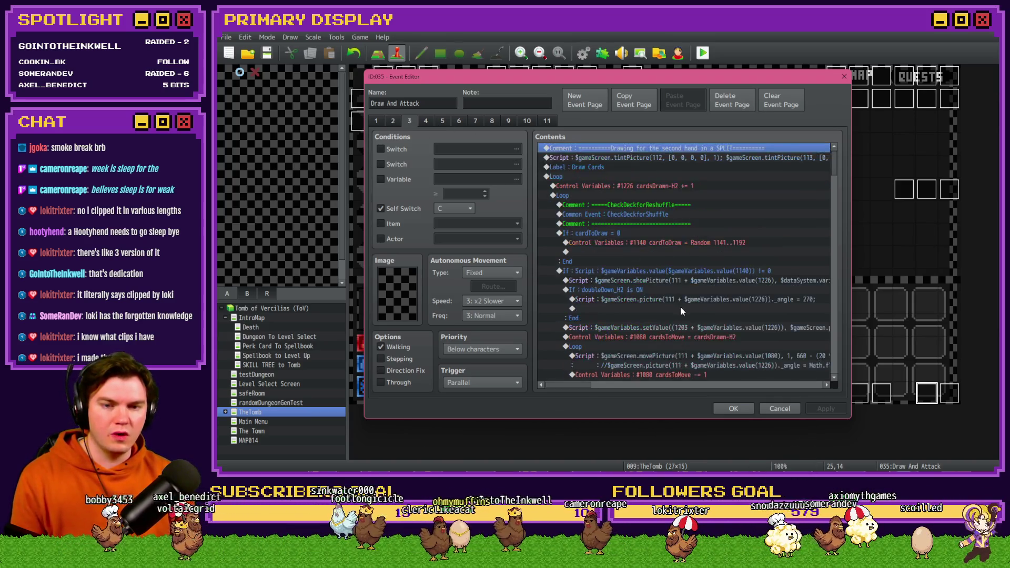
scroll(680, 309, "down", 10)
left_click(647, 263)
left_click(638, 271)
key("ctrl+v")
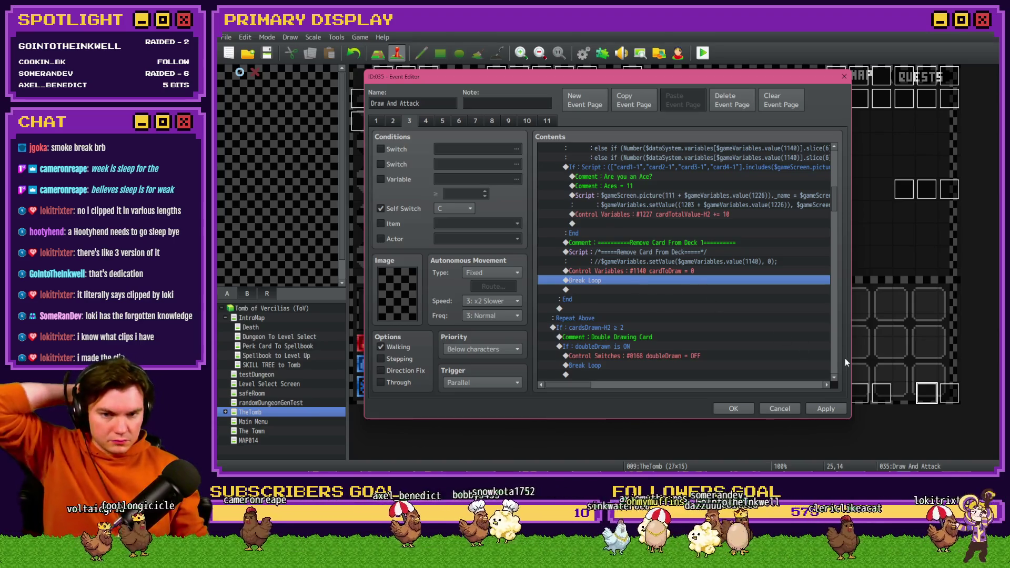
left_click(733, 409)
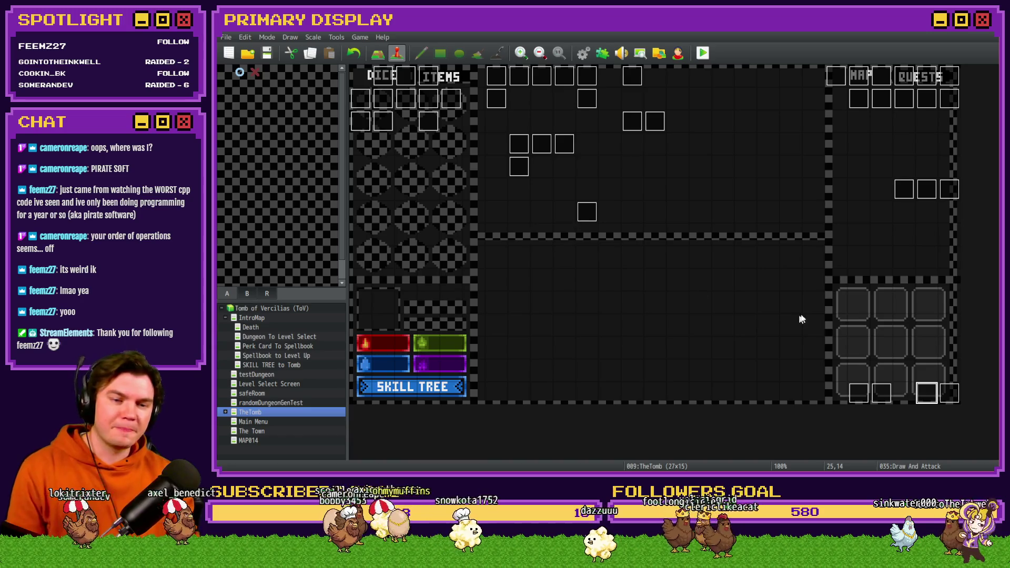
double_click(927, 392)
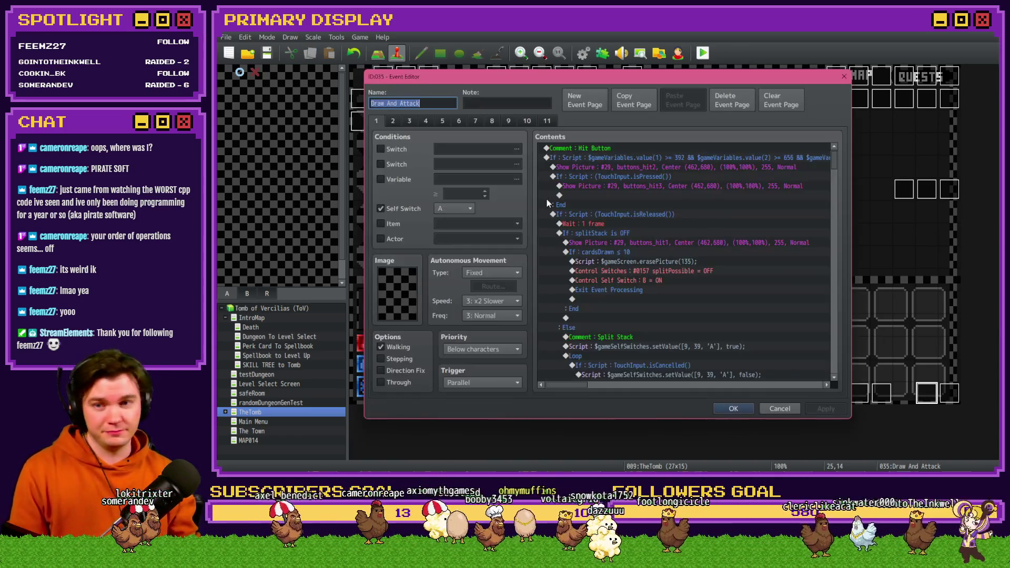
- Review page 2's card-drawing script commands, then close the Event Editor with OK
left_click(391, 122)
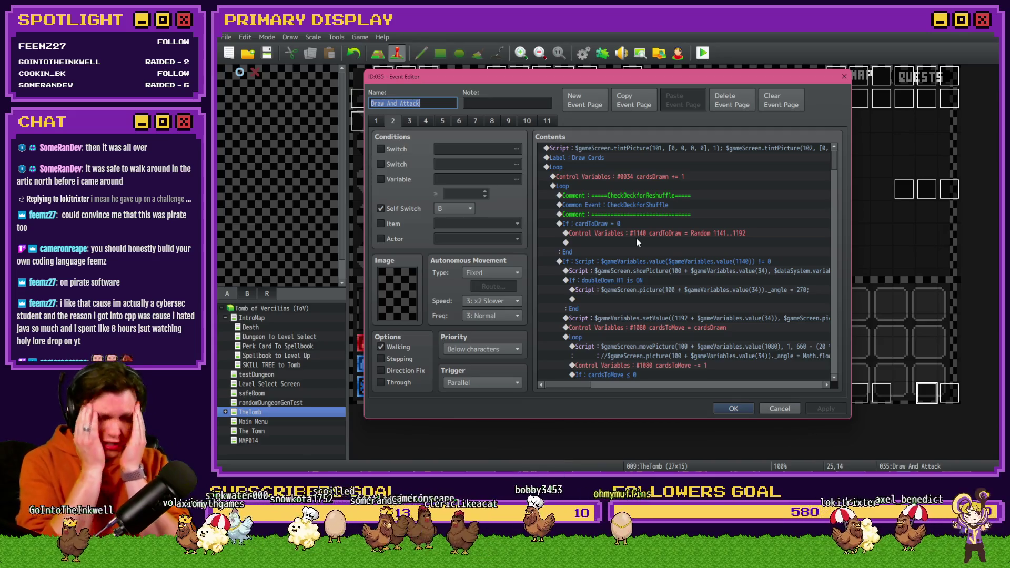
left_click(733, 408)
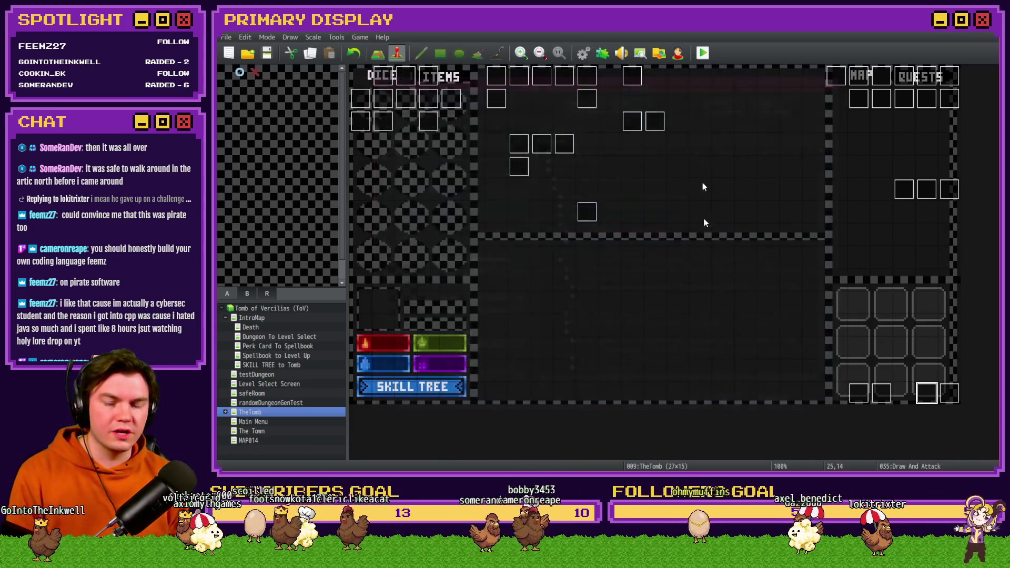
- Save and launch a playtest, choosing the Spiked Pauldron perk
left_click(703, 52)
left_click(583, 266)
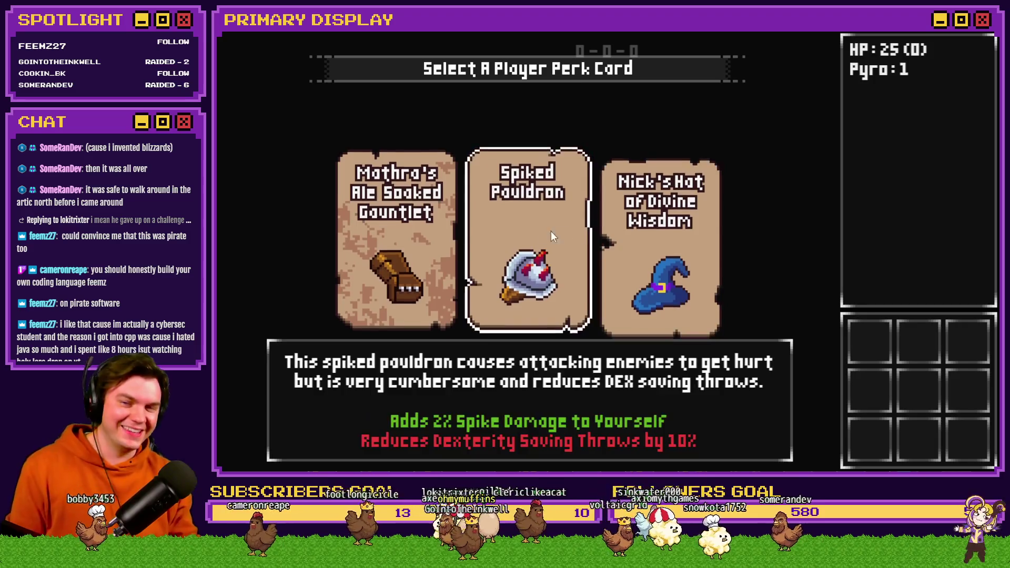
left_click(551, 223)
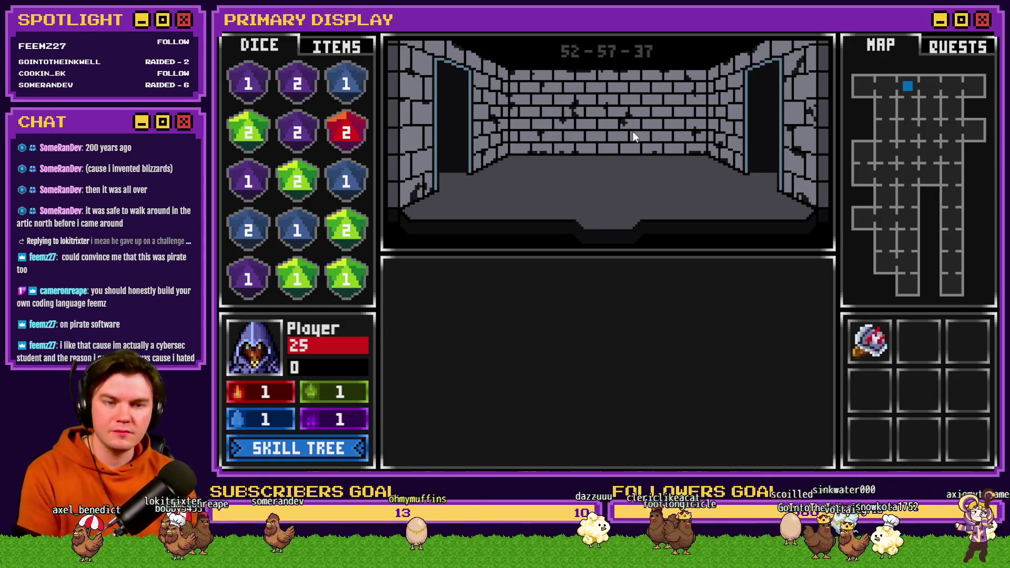
- Unlock three Dexterity nodes up to Eagle Eye, leaving 44 skill points, and exit the tree
left_click(339, 445)
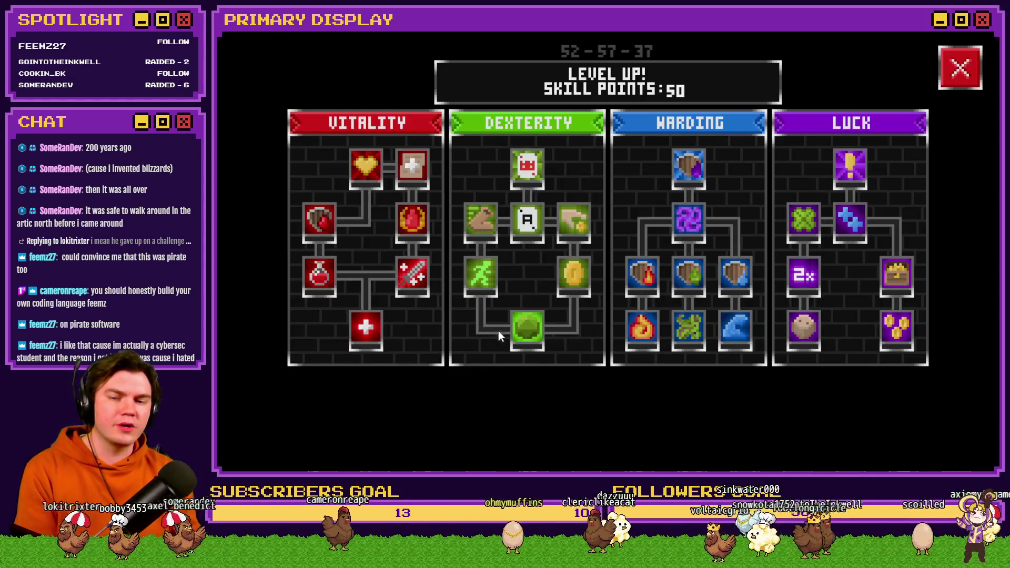
left_click(524, 326)
left_click(525, 224)
left_click(525, 227)
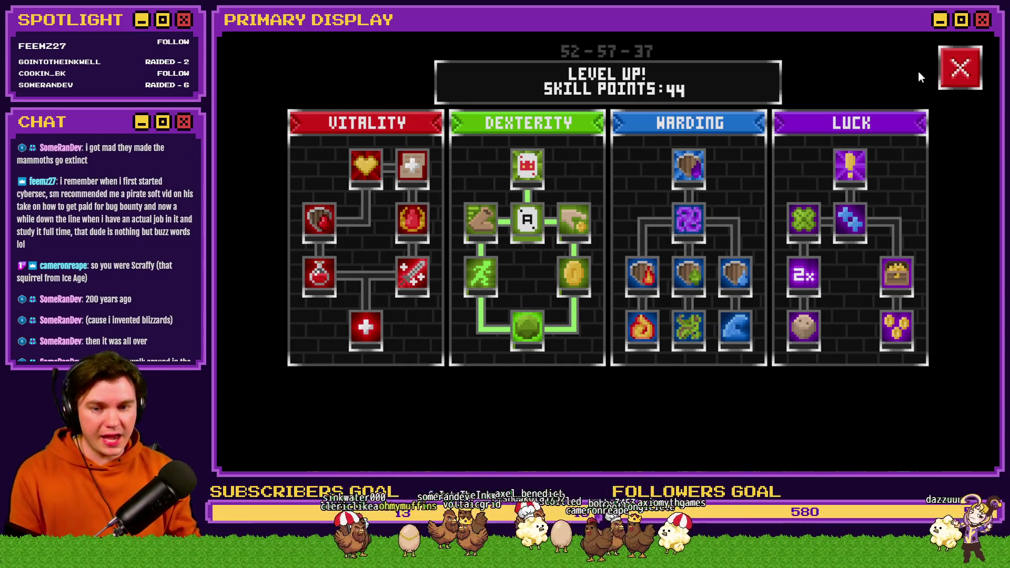
left_click(942, 74)
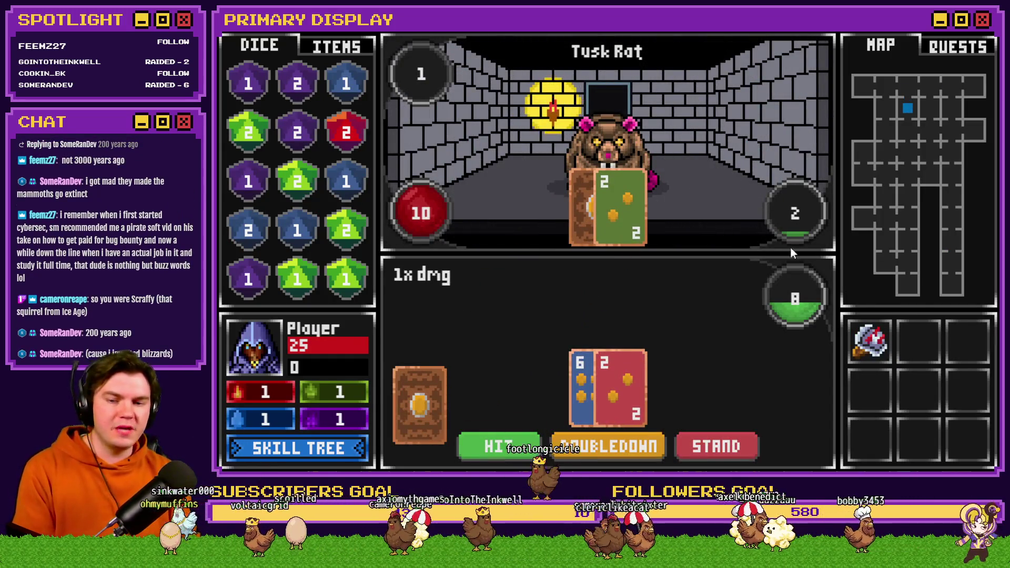
- Hit once against the Tusk Rat, making the 6-2-7 hand total 15
left_click(507, 446)
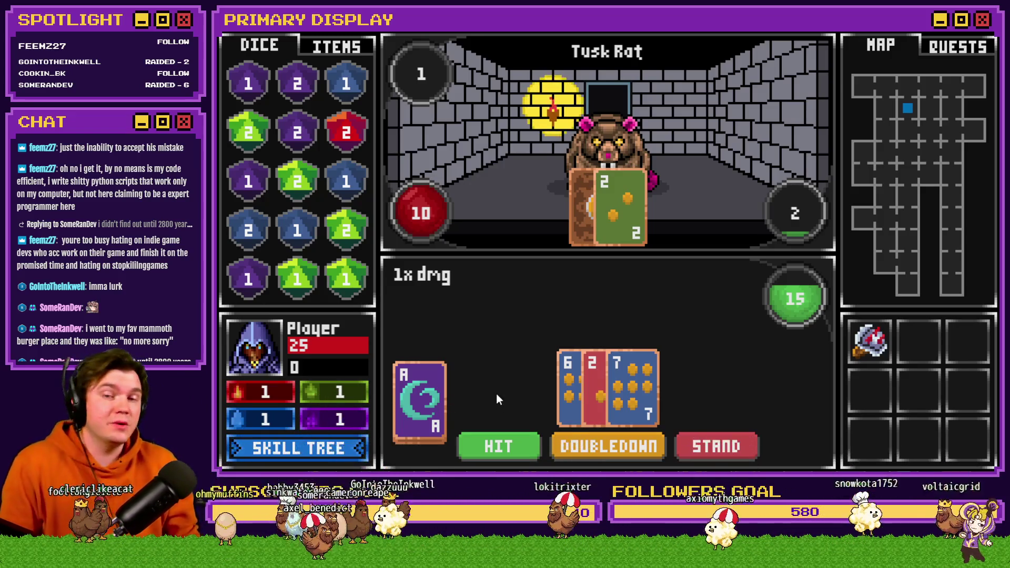
- Play the Ace, hit, roll evens/odds and stand through rounds until the Tusk Rat has 4 health
left_click(499, 444)
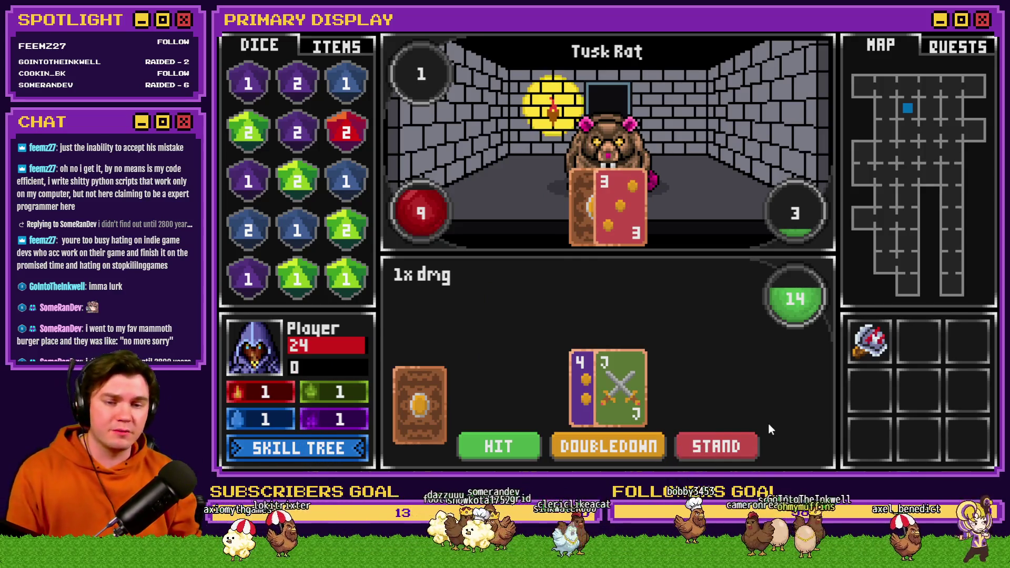
left_click(498, 446)
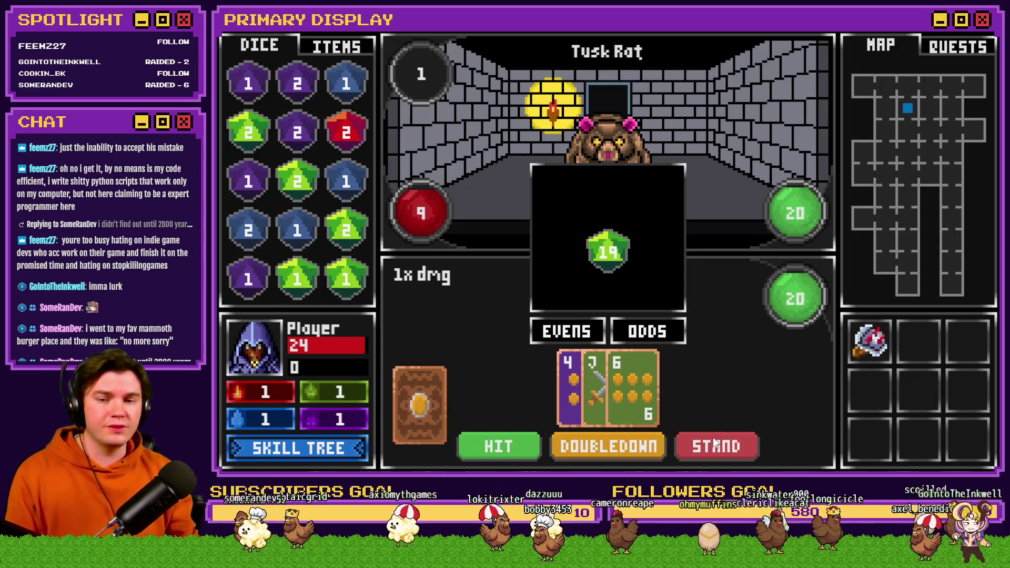
left_click(569, 336)
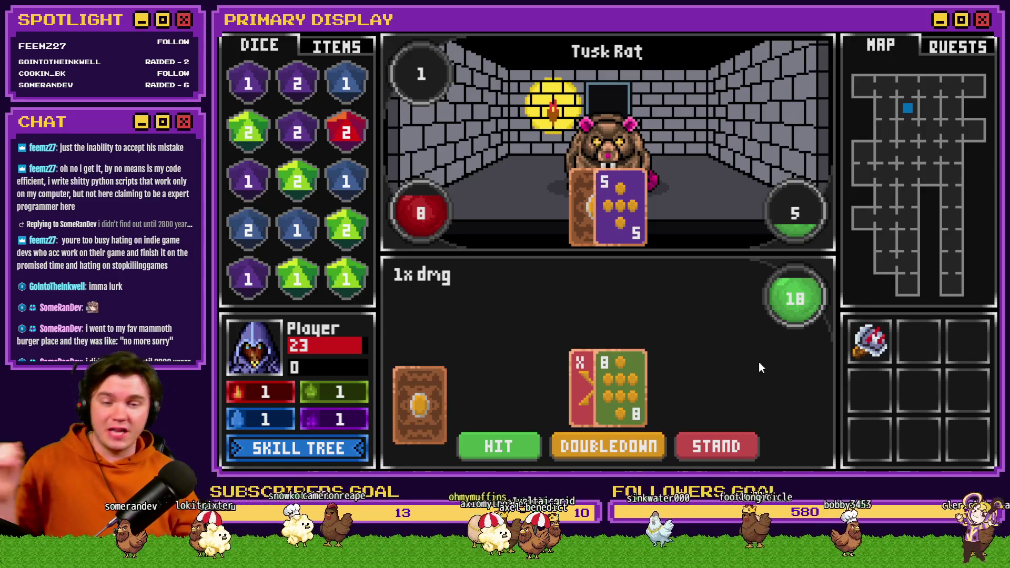
left_click(731, 450)
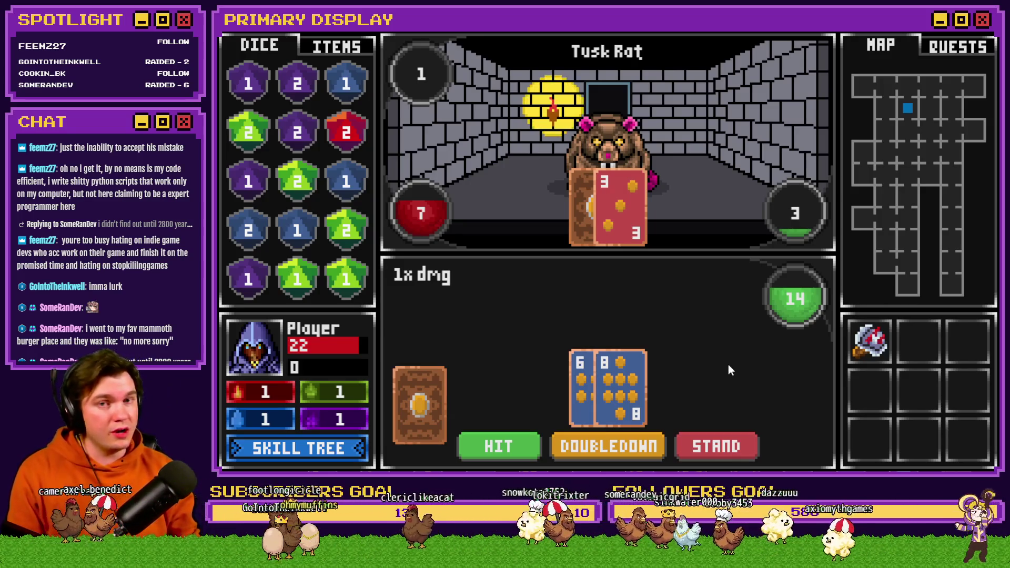
left_click(513, 445)
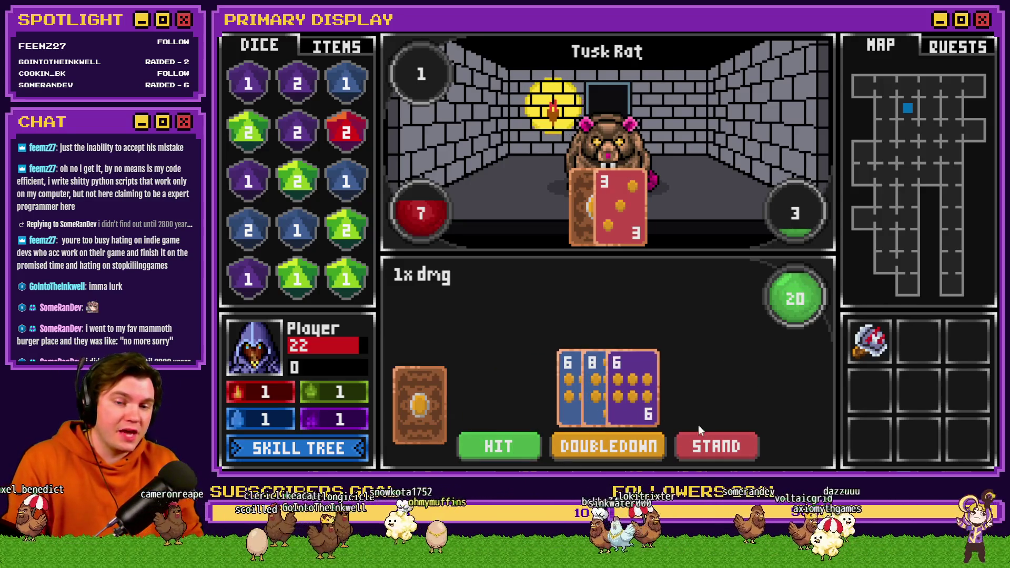
left_click(700, 440)
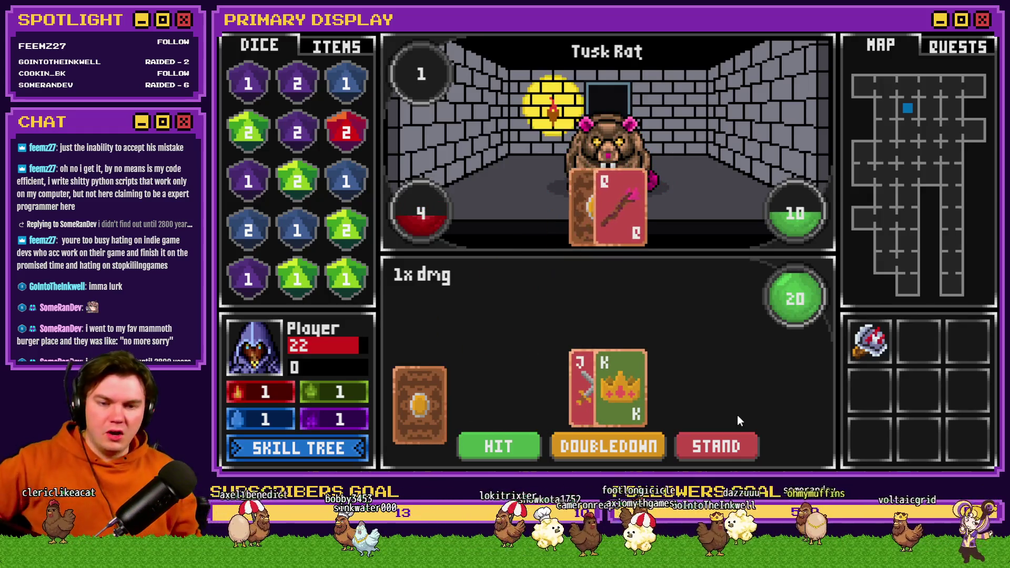
left_click(734, 448)
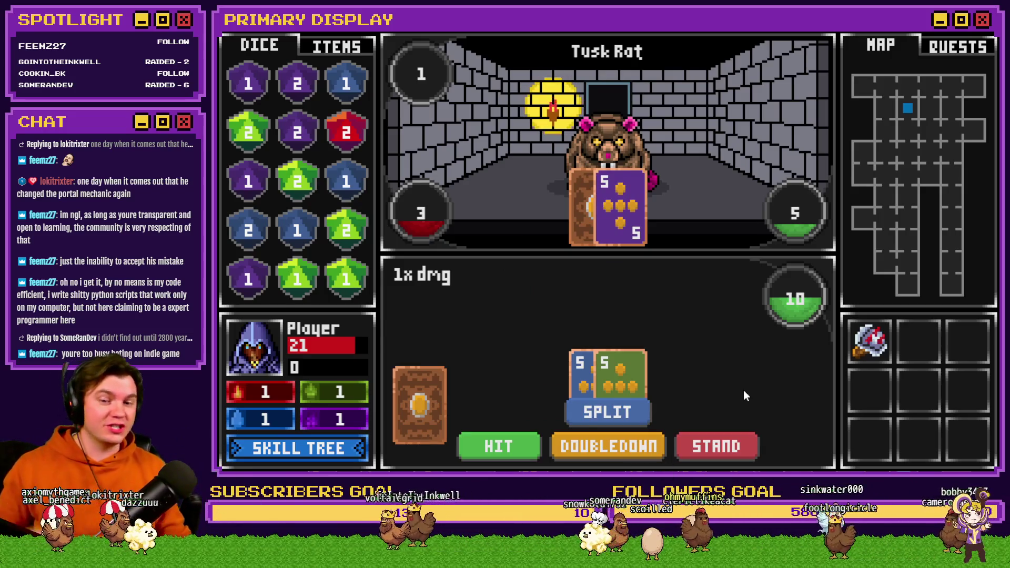
- Split the 5s and deal cards and Aces onto both hands, ending at 26 and 20
left_click(624, 411)
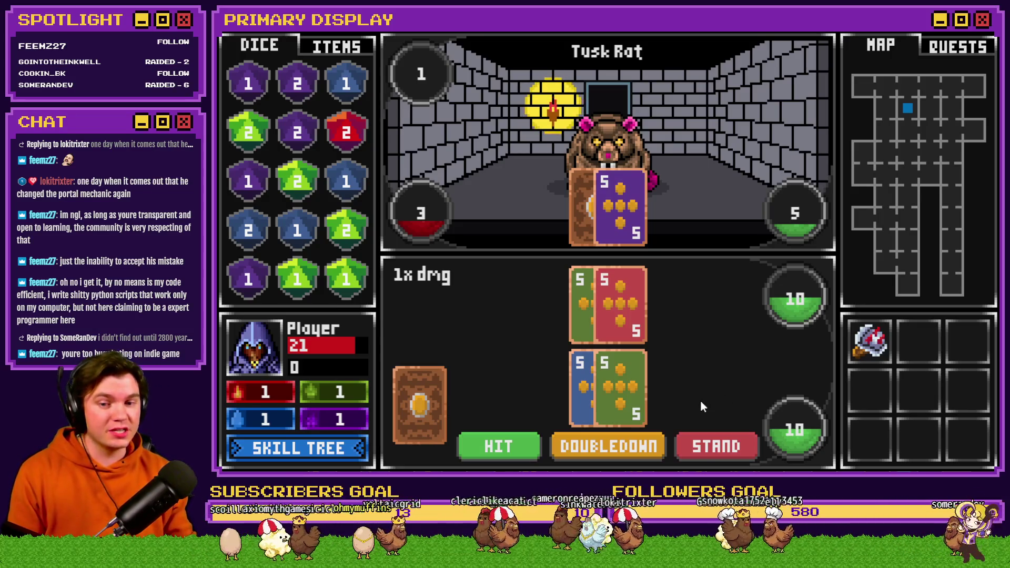
left_click(503, 446)
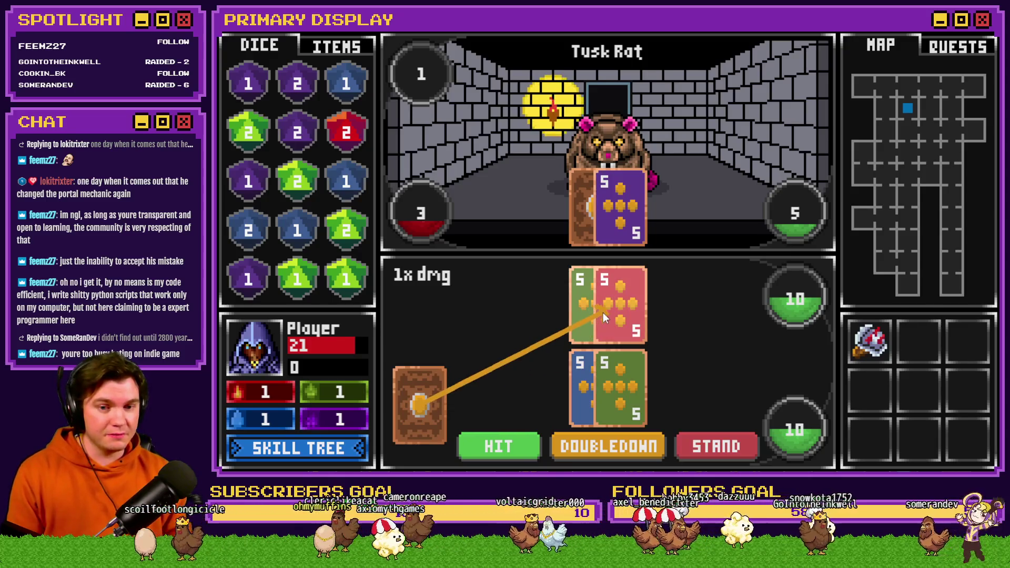
left_click(602, 312)
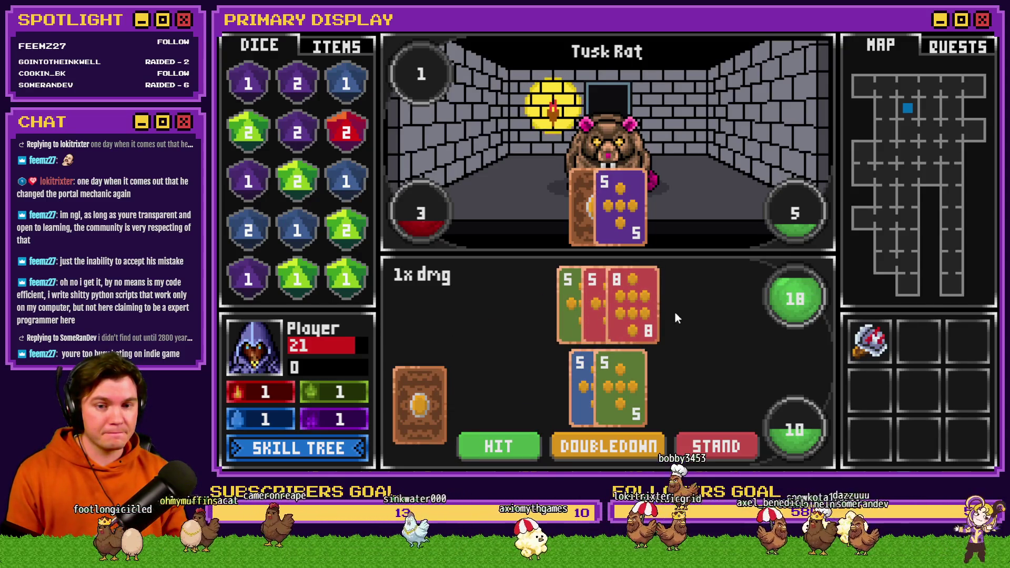
left_click(525, 435)
left_click(608, 403)
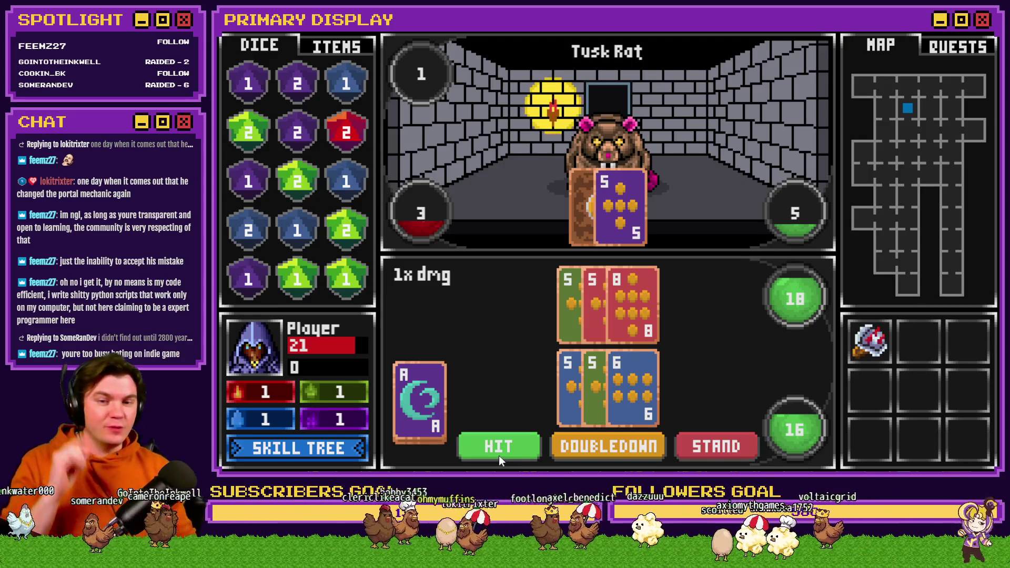
mouse_move(421, 403)
left_mouse_down()
mouse_move(555, 410)
mouse_move(635, 317)
mouse_move(628, 310)
left_mouse_up()
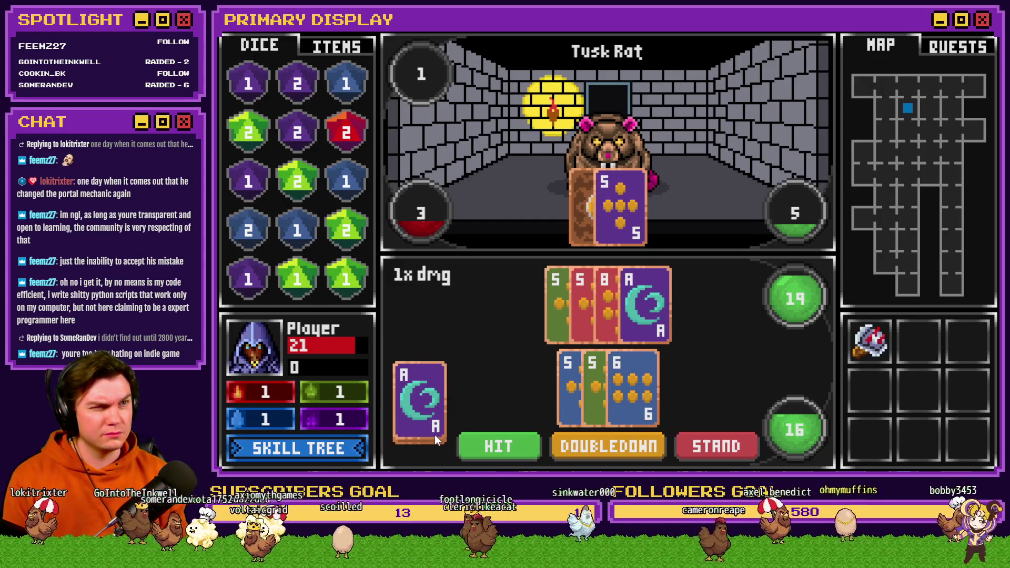
left_click(487, 441)
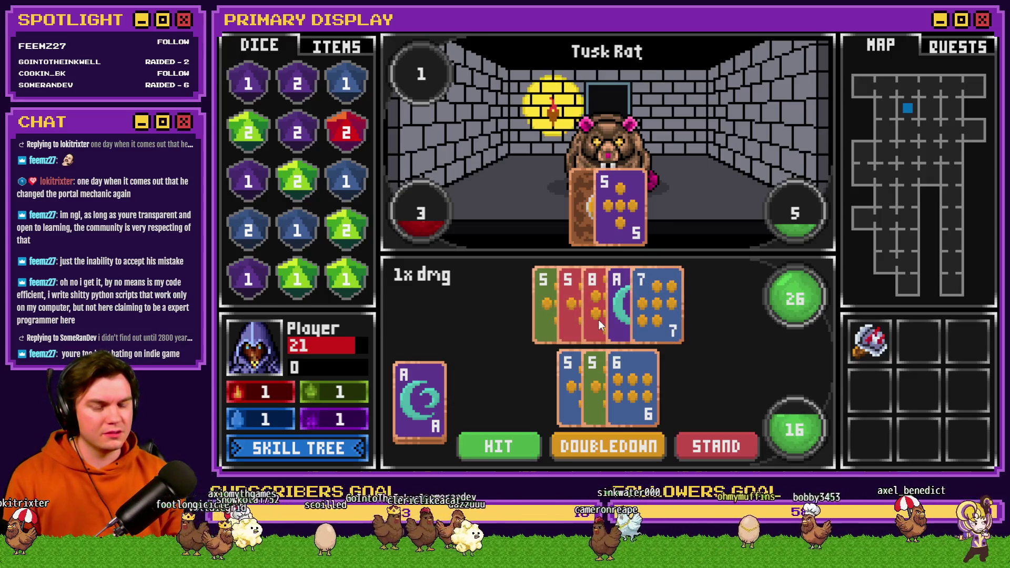
left_click_drag(421, 403, 588, 401)
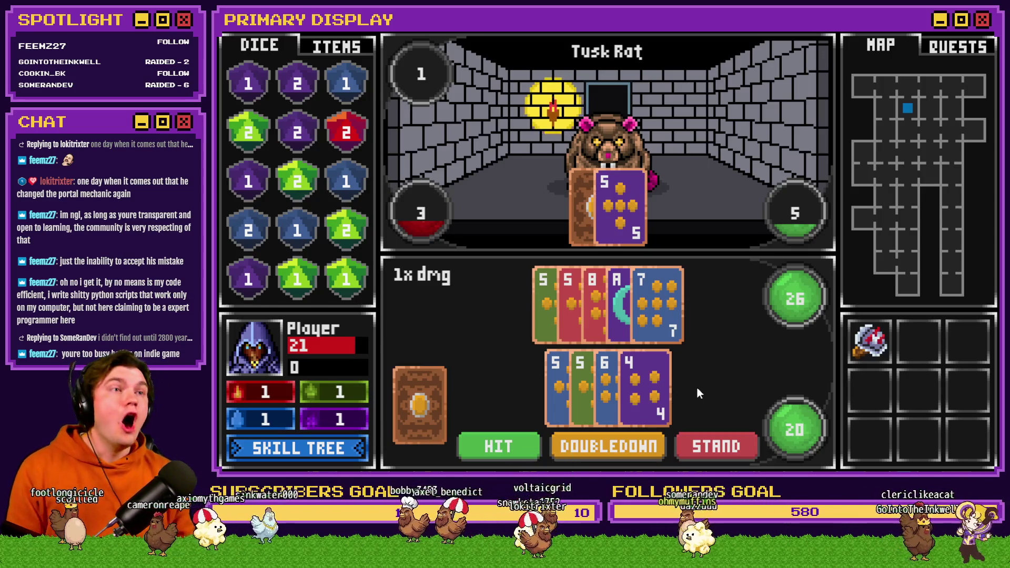
- Close the playtest and open the Draw And Attack event in the editor
left_click(984, 43)
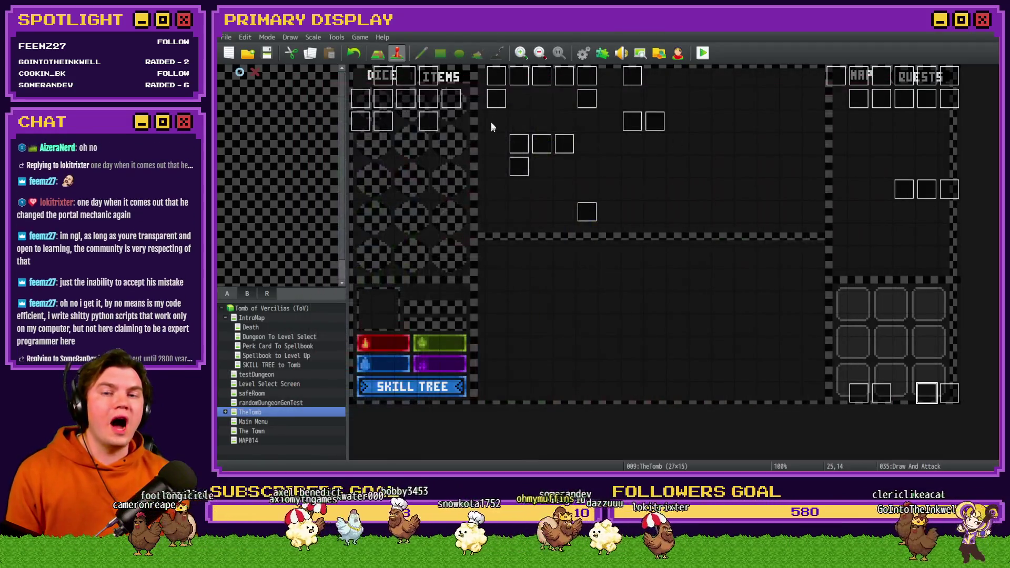
double_click(630, 123)
key("Escape")
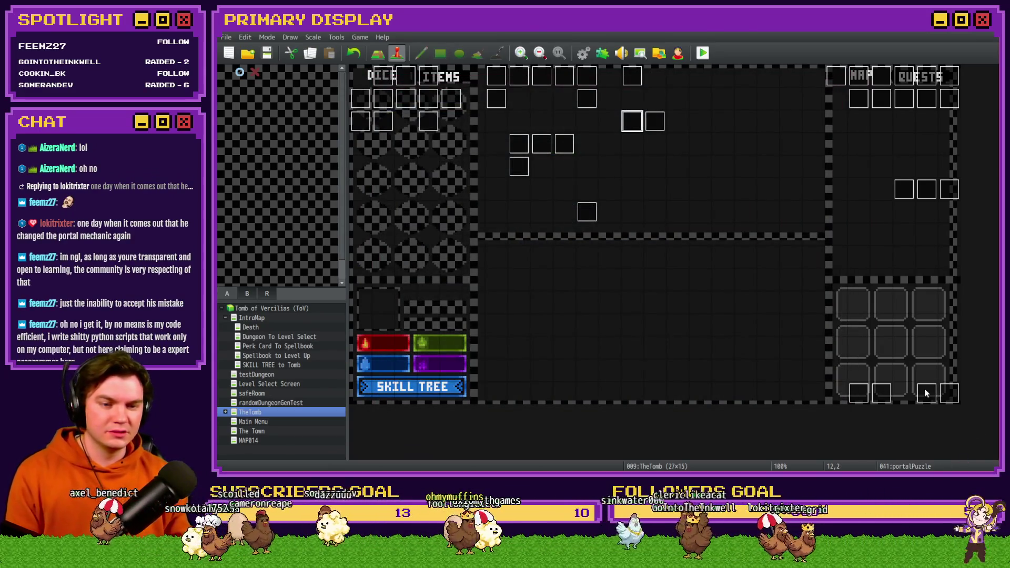
double_click(926, 394)
- Compare pages 2 and 3, settling on page 2's first-hand card-drawing commands
left_click(393, 122)
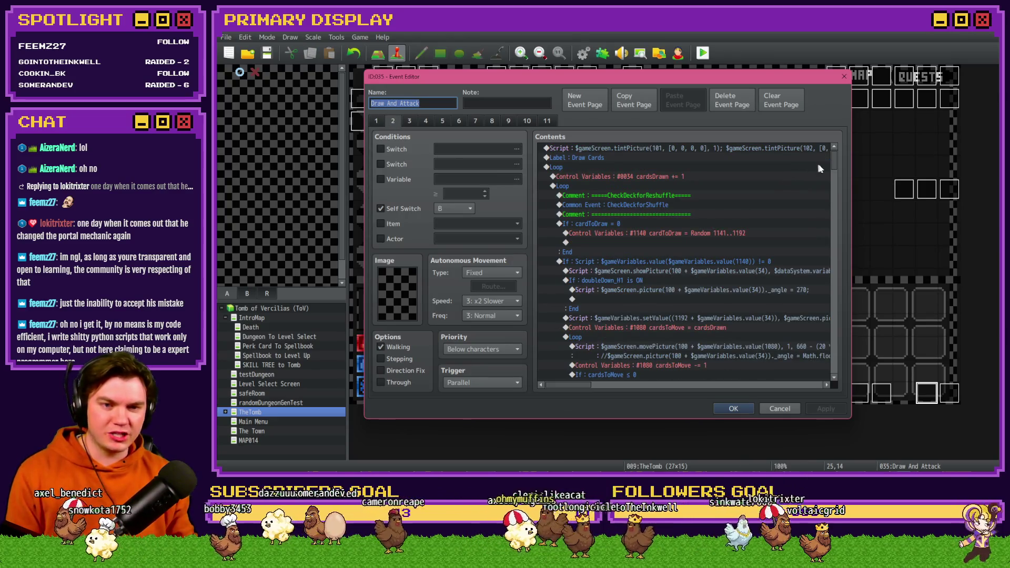
left_click(409, 122)
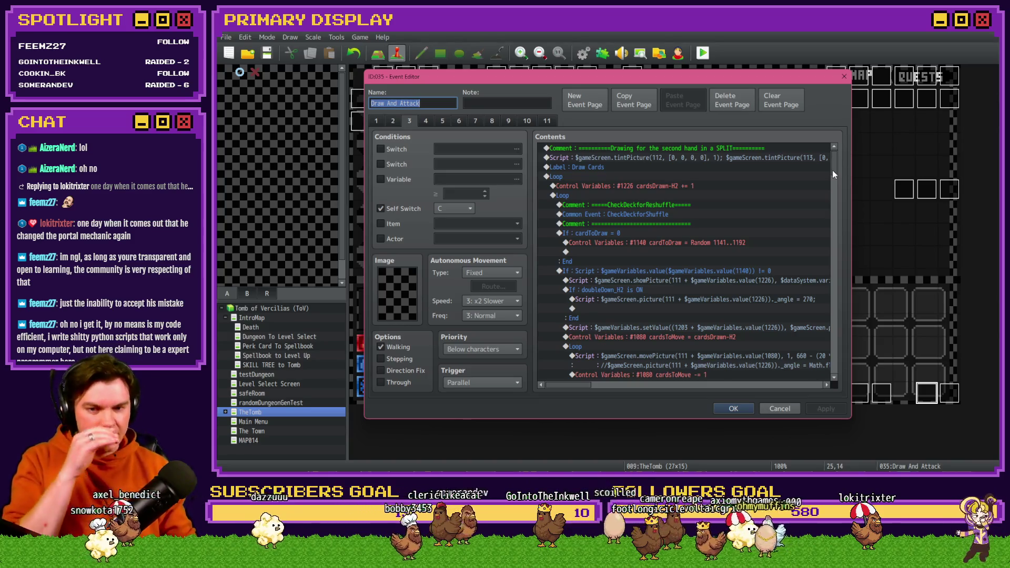
left_click(394, 123)
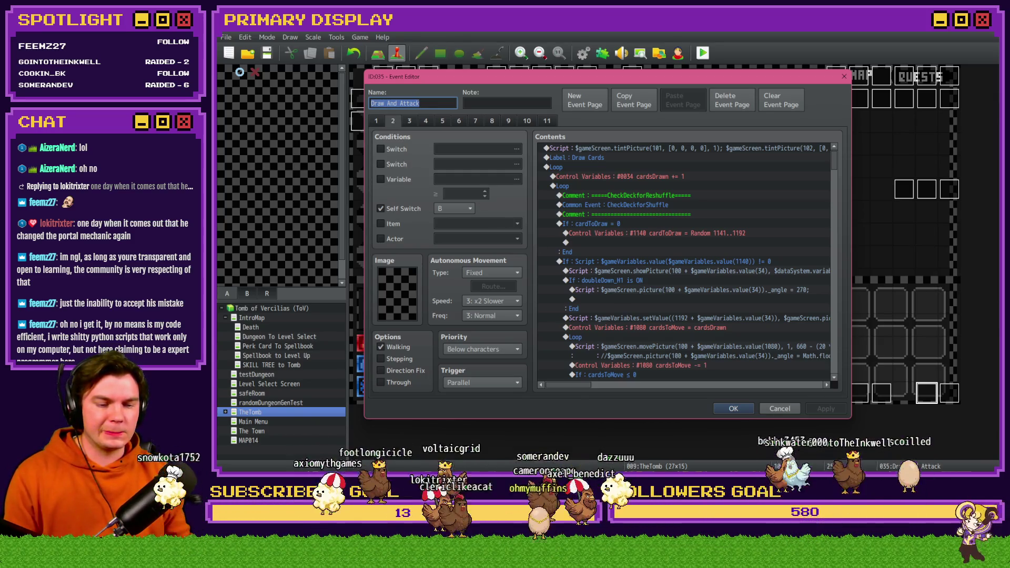
key("alt+Tab")
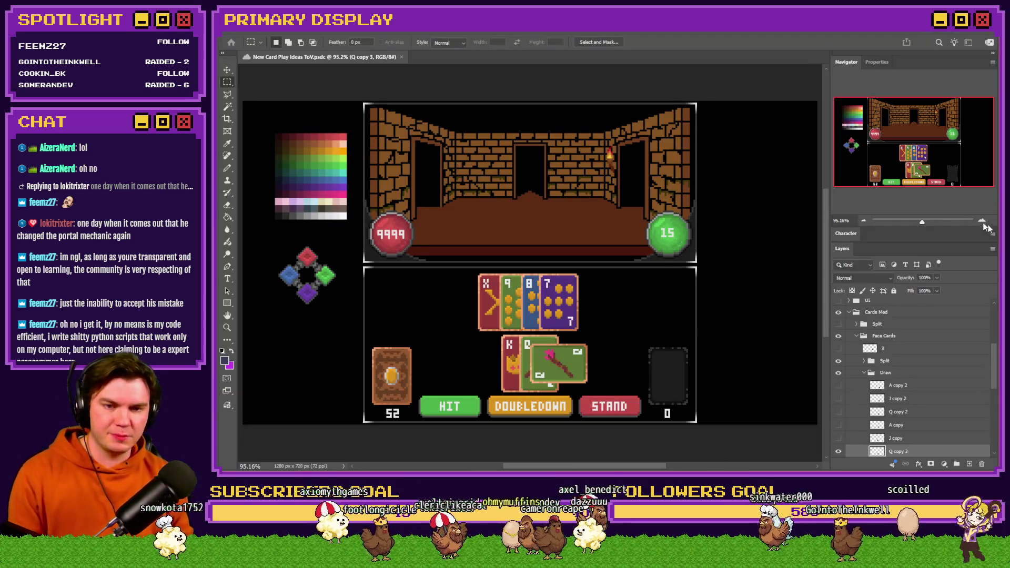
- Create a new 100×80 document and fill it with black (#000000) using the Paint Bucket
key("ctrl+n")
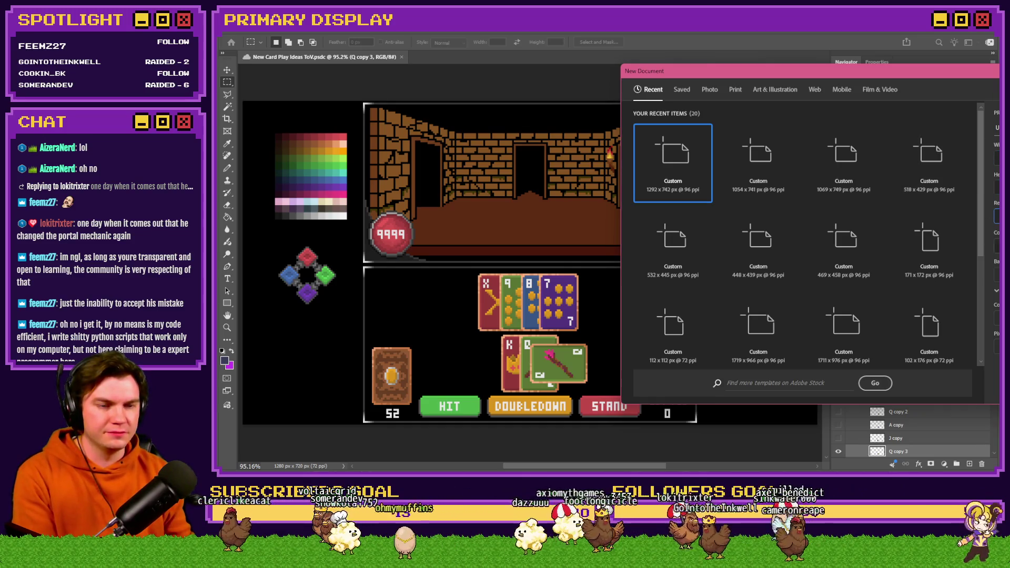
key("Return")
key("ctrl+0")
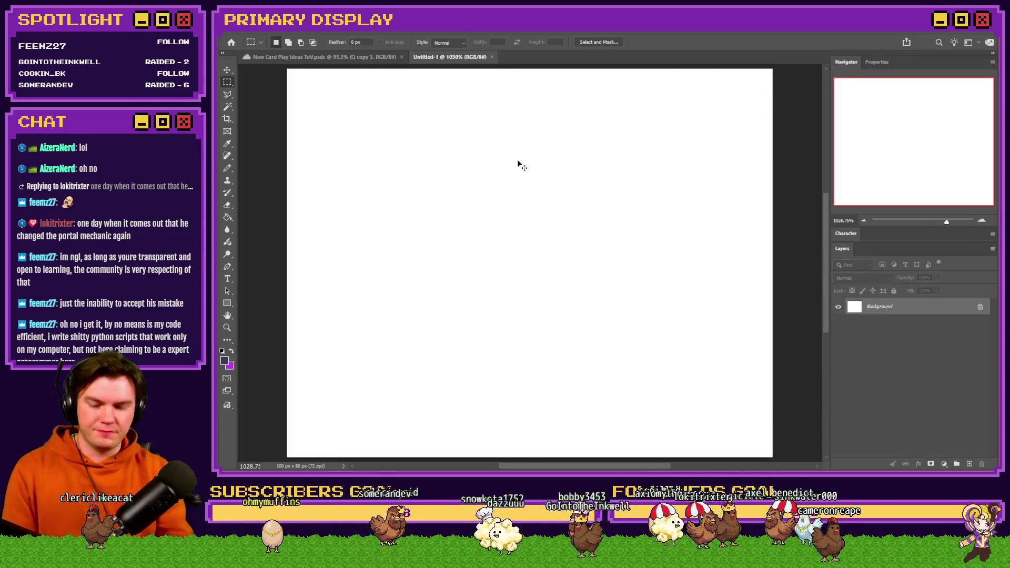
key("g")
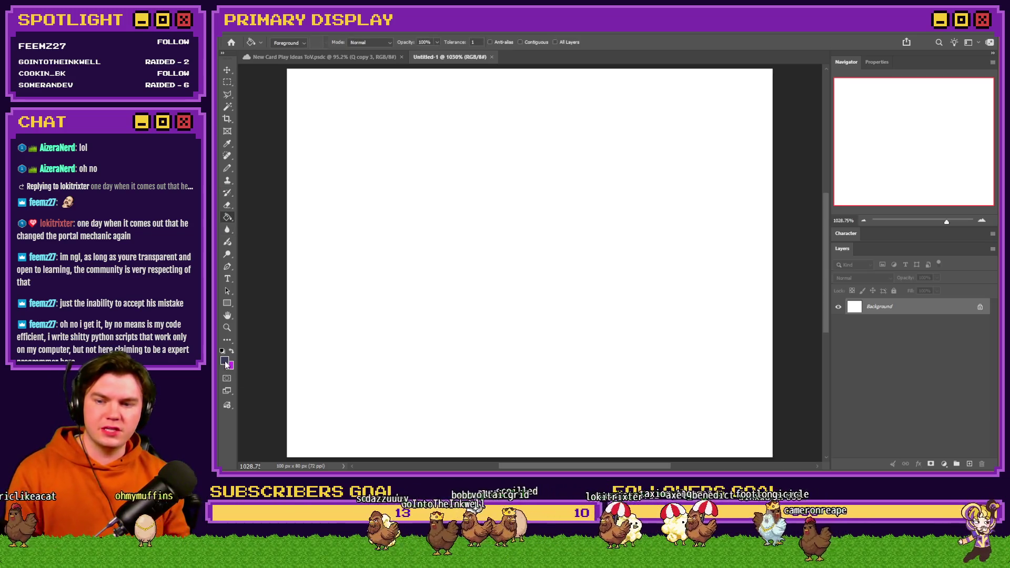
left_click(225, 361)
type("000000")
left_click(966, 198)
left_click(595, 209)
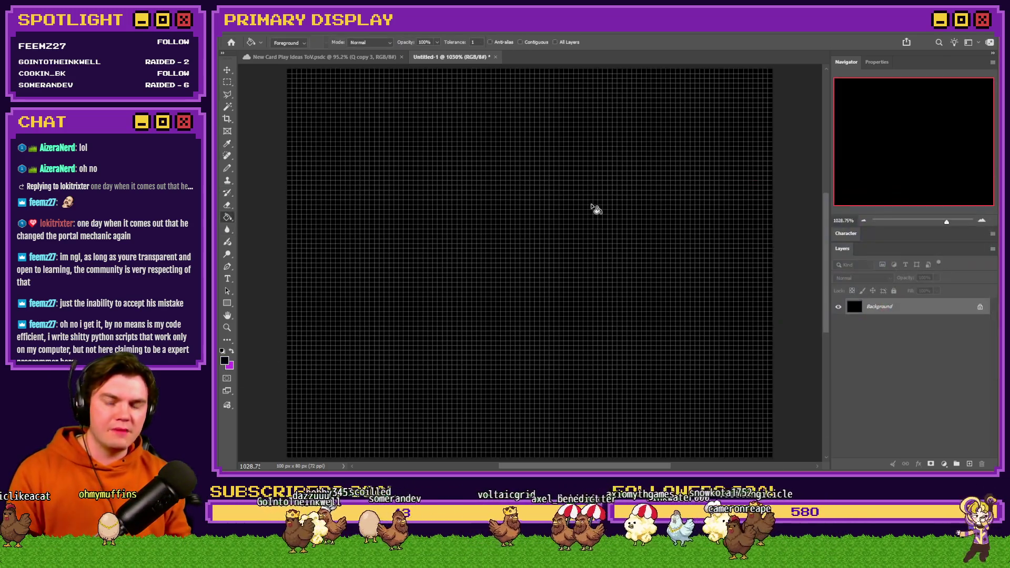
- Select the Pencil, add an empty layer, and set the foreground colour to light grey #cbcbcb
left_click(231, 168)
key("ctrl+h")
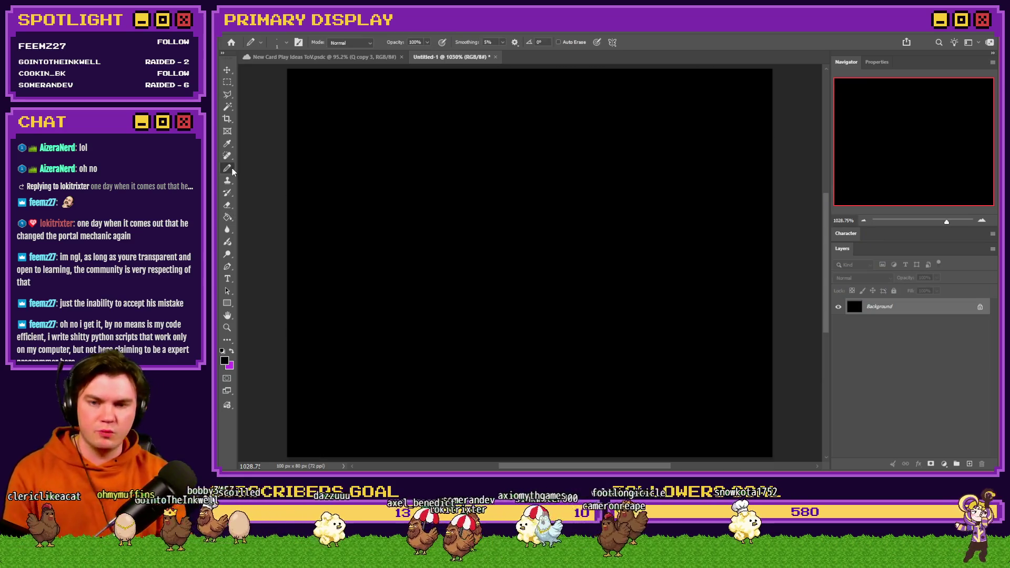
left_click(969, 464)
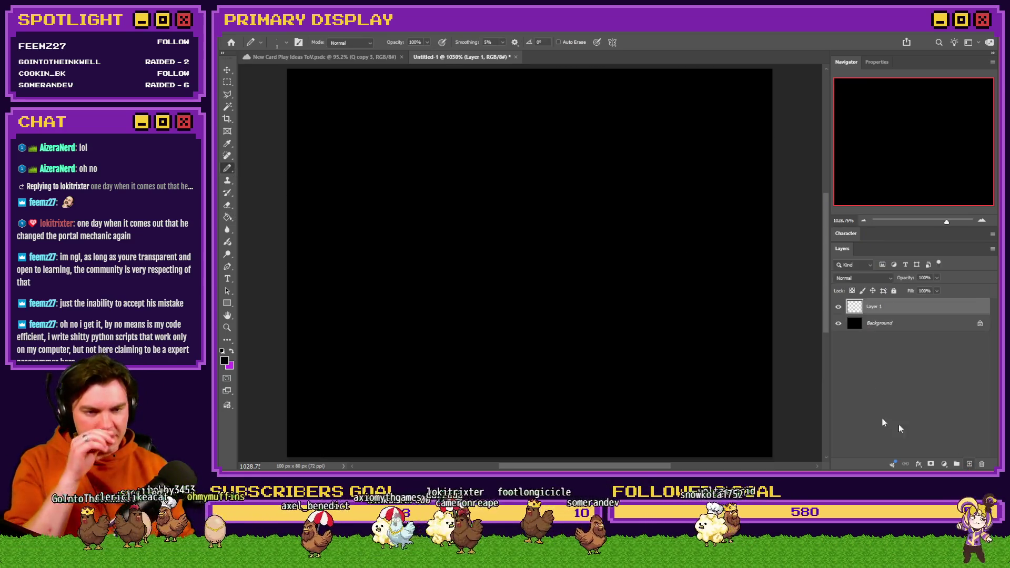
right_click(480, 250)
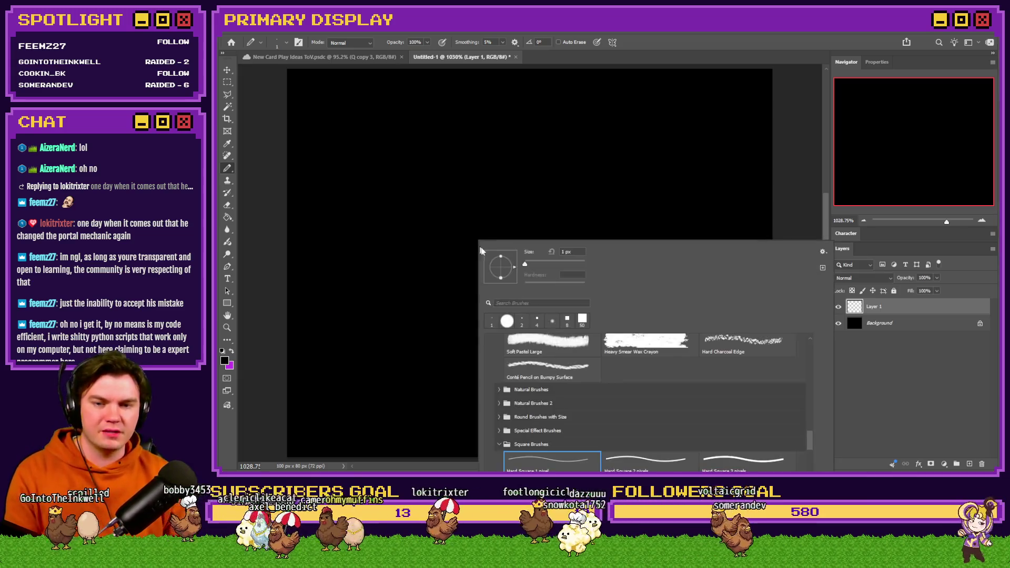
key("Escape")
left_click(231, 351)
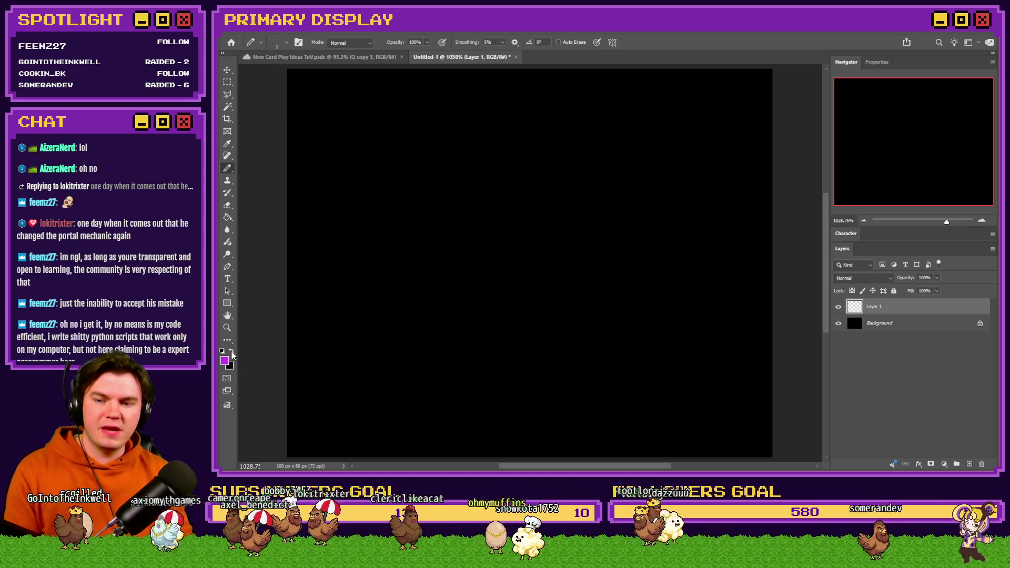
left_click(224, 360)
left_click_drag(774, 216, 730, 225)
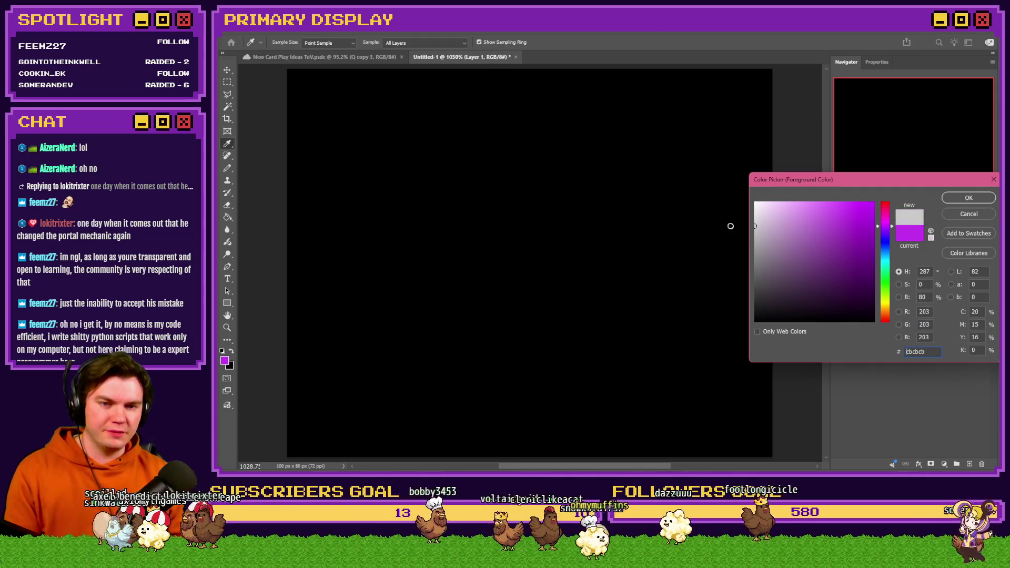
left_click(958, 198)
- Draw grey pencil outlines for the lower and upper rows of card slots on Layer 1
mouse_move(299, 442)
left_mouse_down()
mouse_move(304, 339)
mouse_move(375, 324)
mouse_move(382, 418)
left_mouse_up()
left_click_drag(314, 438, 294, 439)
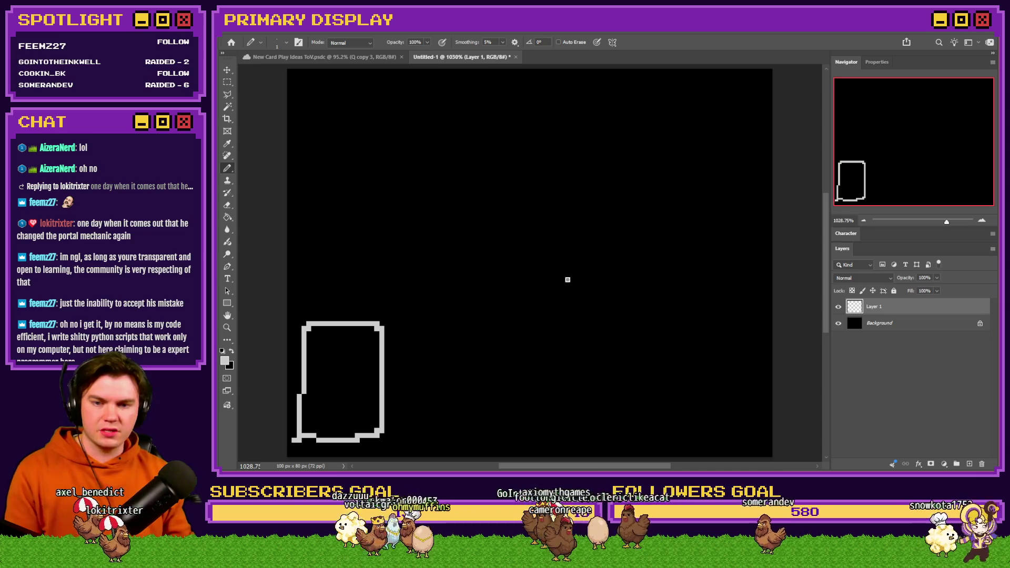
mouse_move(547, 270)
left_mouse_down()
mouse_move(476, 290)
mouse_move(526, 366)
mouse_move(547, 271)
mouse_move(593, 374)
mouse_move(647, 311)
mouse_move(573, 274)
left_mouse_up()
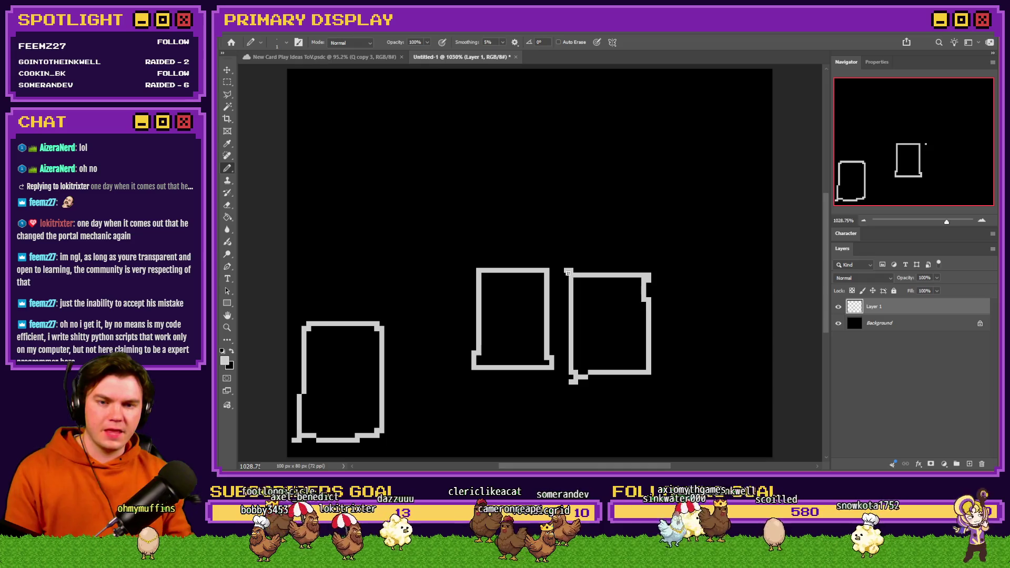
left_click_drag(493, 133, 496, 251)
left_click_drag(553, 227, 488, 135)
mouse_move(576, 143)
left_mouse_down()
mouse_move(600, 245)
mouse_move(655, 150)
mouse_move(549, 143)
left_mouse_up()
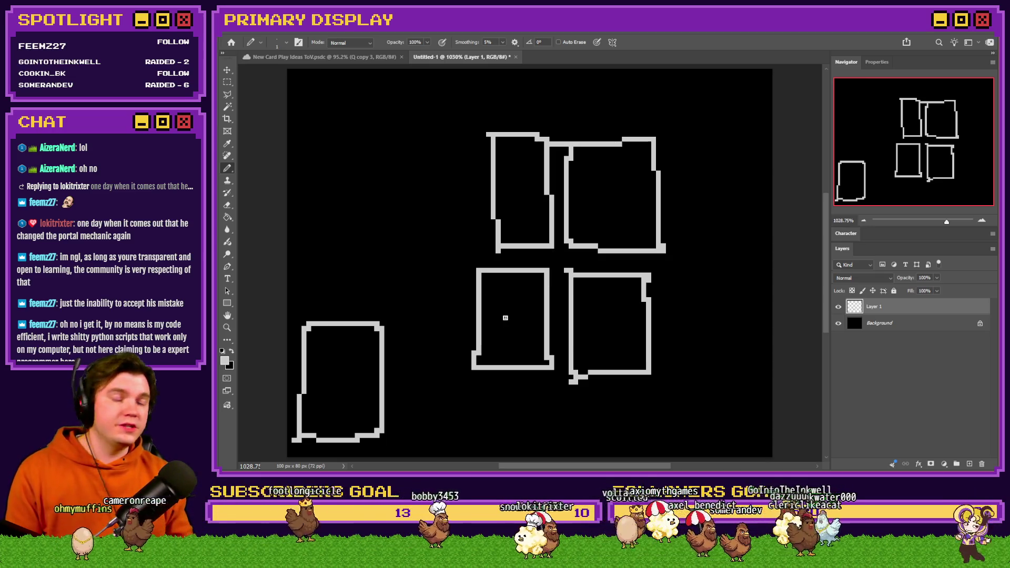
- Number the slots 101, 111 and 112, undoing the misdrawn number strokes
mouse_move(498, 304)
left_mouse_down()
mouse_move(497, 321)
mouse_move(506, 310)
mouse_move(521, 319)
left_mouse_up()
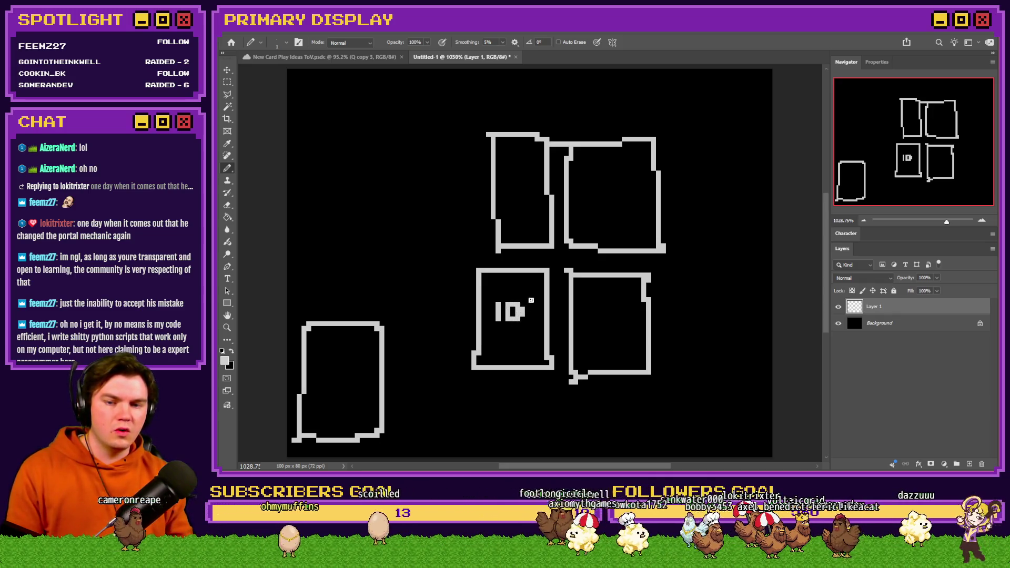
mouse_move(585, 307)
left_mouse_down()
mouse_move(590, 330)
mouse_move(604, 309)
left_mouse_up()
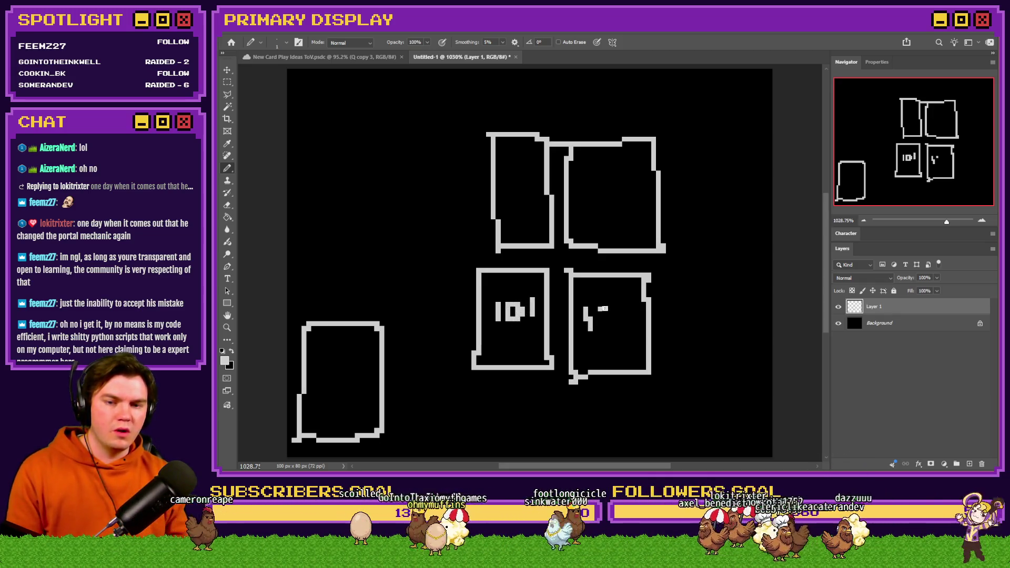
key("ctrl+z")
key("ctrl+z")
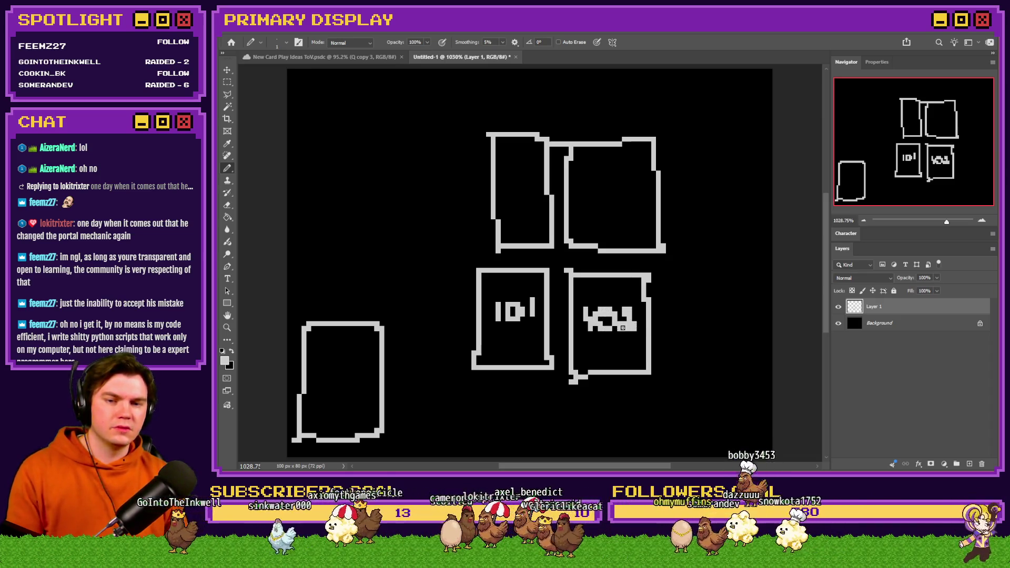
key("ctrl+z")
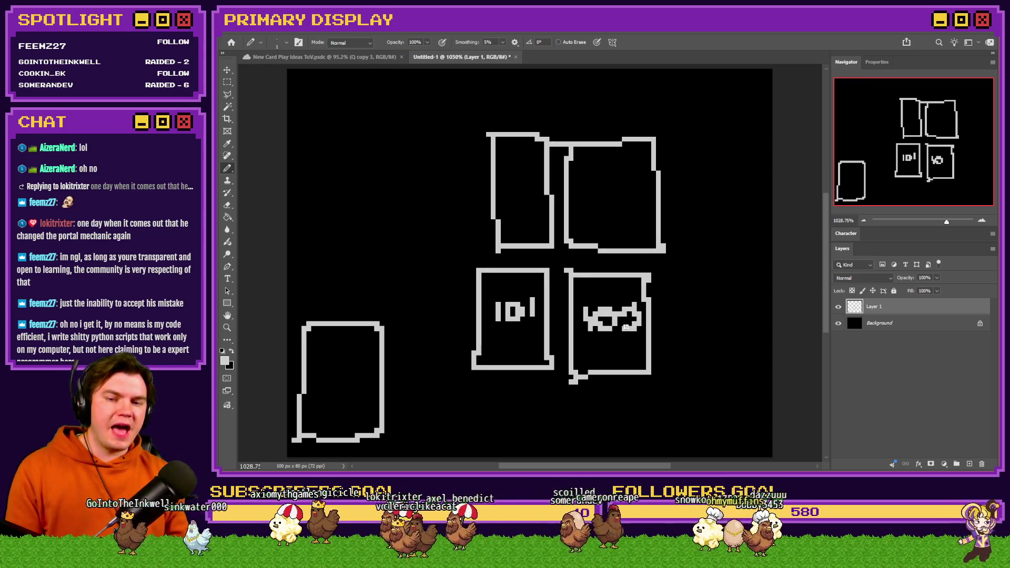
key("ctrl+z")
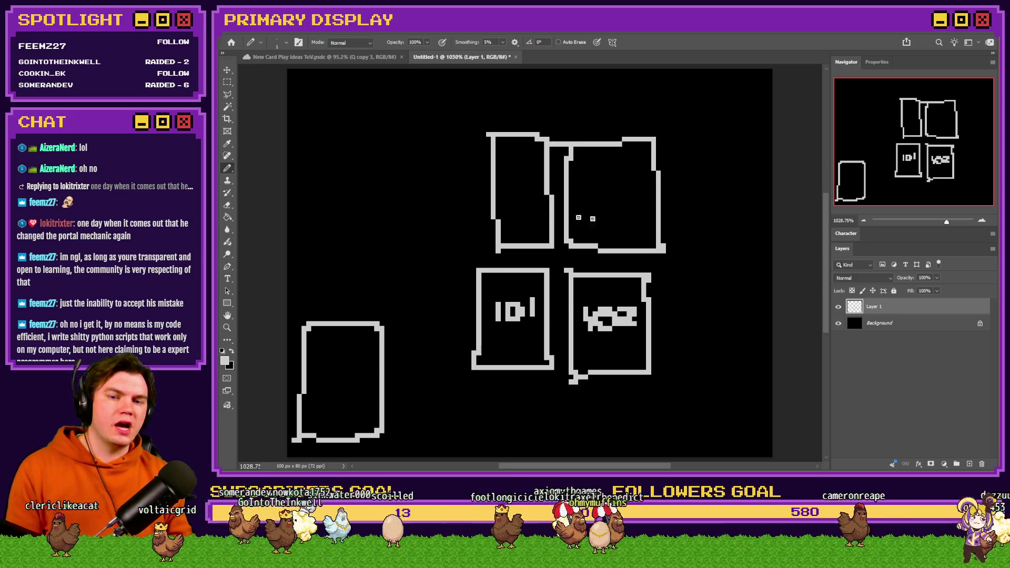
mouse_move(503, 176)
left_mouse_down()
mouse_move(506, 199)
mouse_move(528, 202)
left_mouse_up()
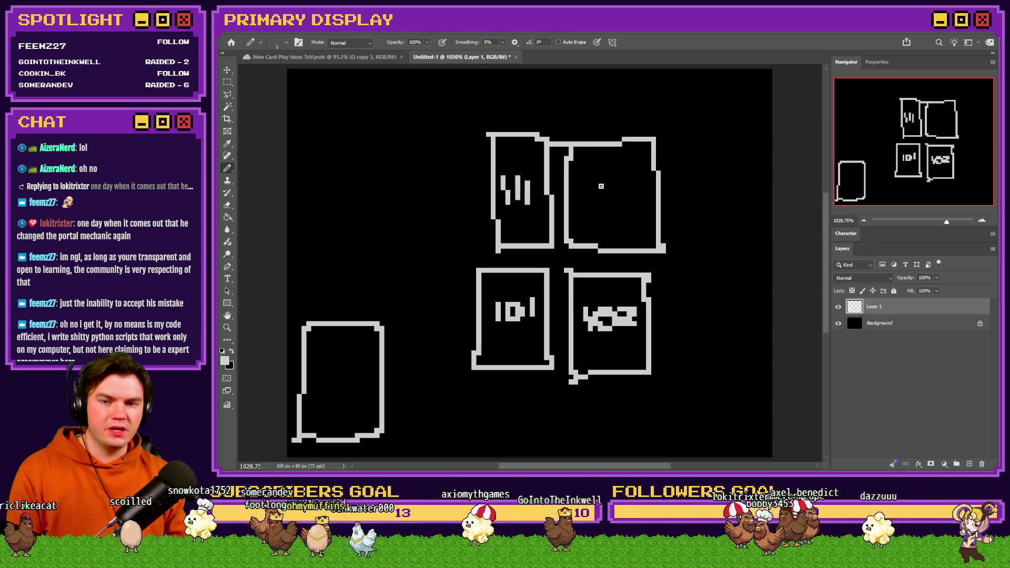
left_click_drag(609, 181, 609, 204)
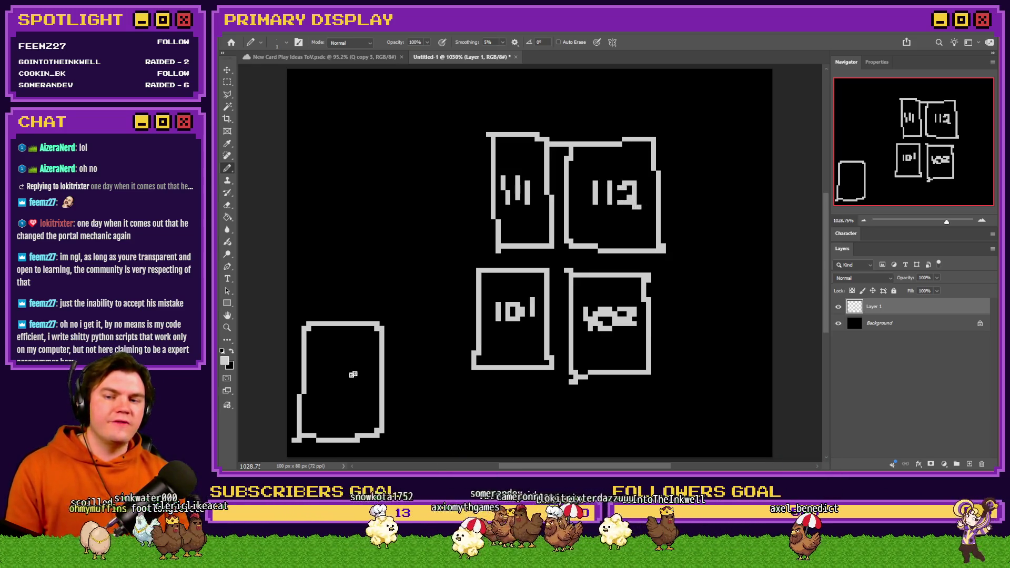
- Add a third card-slot outline to each row and number the lower one 103
mouse_move(678, 141)
left_mouse_down()
mouse_move(679, 252)
mouse_move(751, 251)
mouse_move(751, 135)
mouse_move(686, 139)
left_mouse_up()
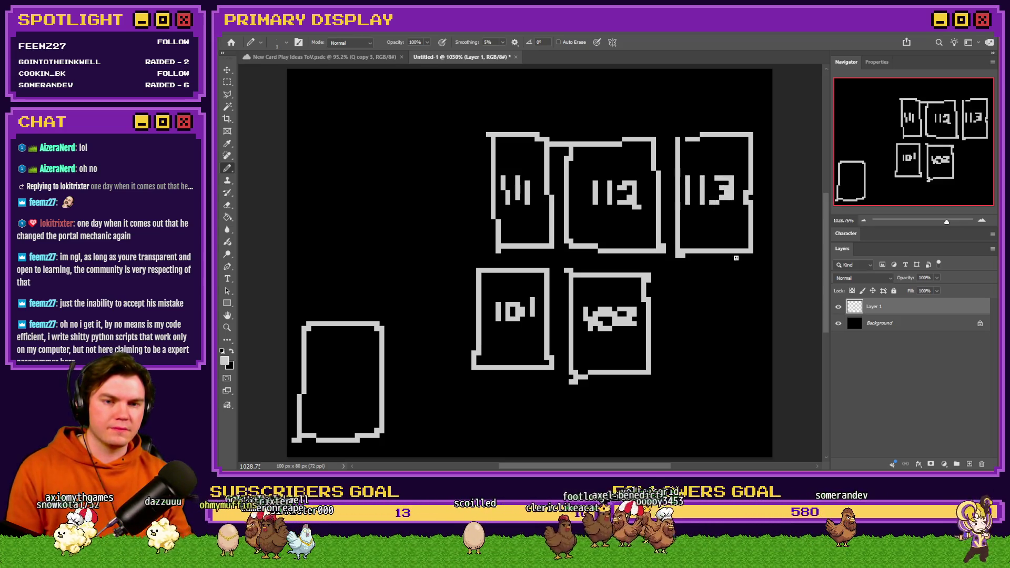
mouse_move(675, 279)
left_mouse_down()
mouse_move(678, 369)
mouse_move(734, 310)
mouse_move(678, 279)
left_mouse_up()
mouse_move(686, 316)
left_mouse_down()
mouse_move(687, 335)
mouse_move(696, 335)
left_mouse_up()
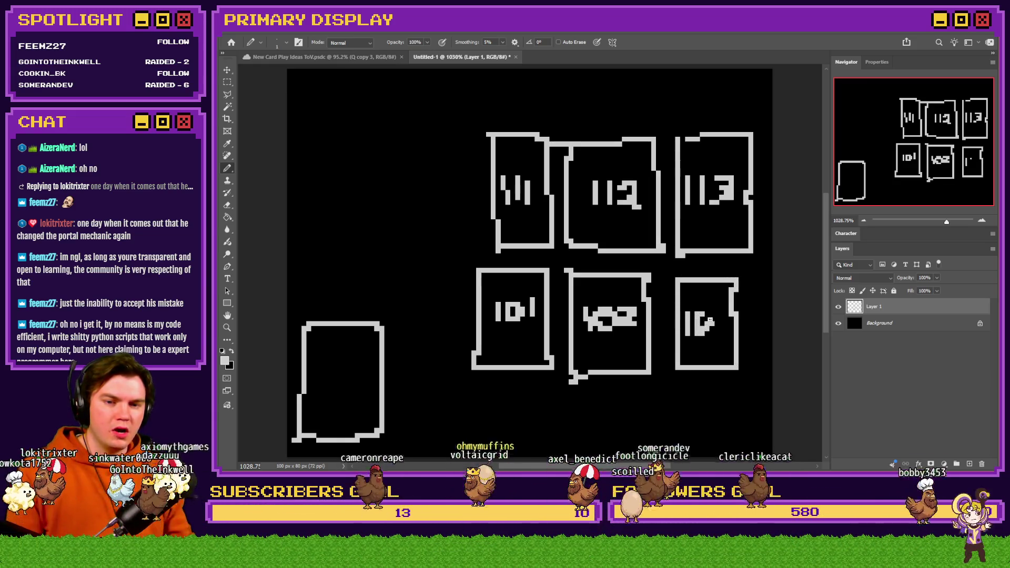
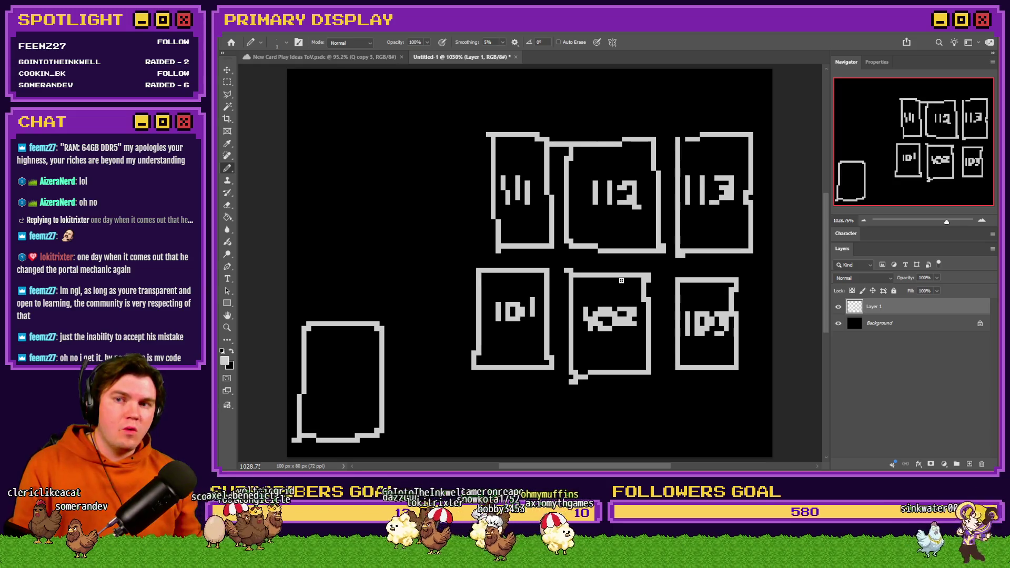
- Erase the old 111, 112, 113, 101, 102 and 103 card sketches using marquee selections
mouse_move(375, 298)
left_mouse_down()
mouse_move(294, 312)
mouse_move(321, 411)
left_mouse_up()
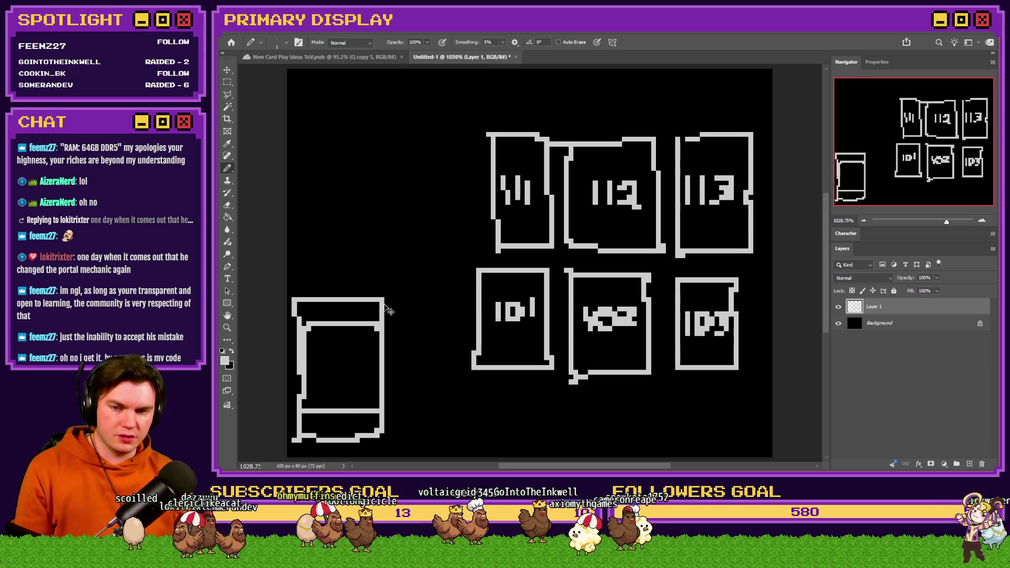
key("ctrl+z")
left_click(227, 82)
left_click_drag(771, 108, 671, 376)
key("Delete")
key("ctrl+d")
left_click_drag(698, 96, 462, 253)
key("Delete")
key("ctrl+d")
left_click_drag(690, 240, 460, 412)
key("Delete")
key("ctrl+d")
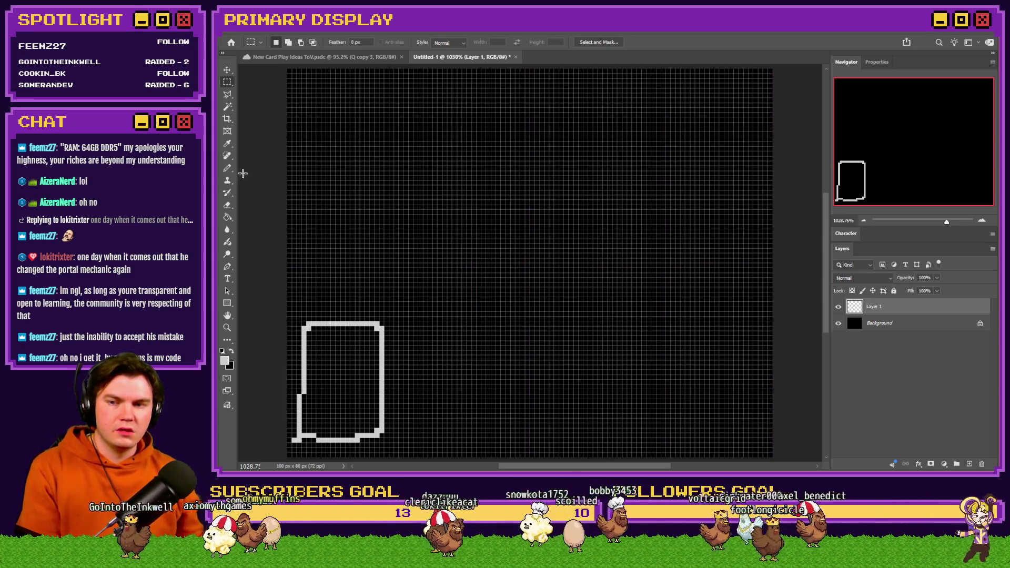
- Draw two new card outlines mid-canvas with the Pencil, each marked with a K
key("b")
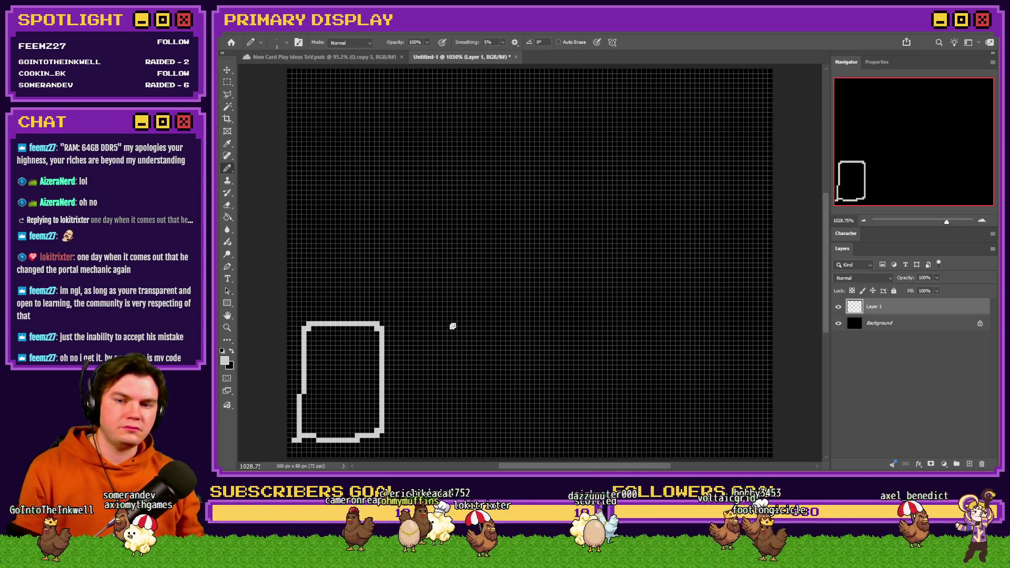
mouse_move(557, 227)
left_mouse_down()
mouse_move(487, 228)
mouse_move(531, 329)
mouse_move(557, 229)
mouse_move(579, 298)
mouse_move(642, 322)
mouse_move(585, 226)
left_mouse_up()
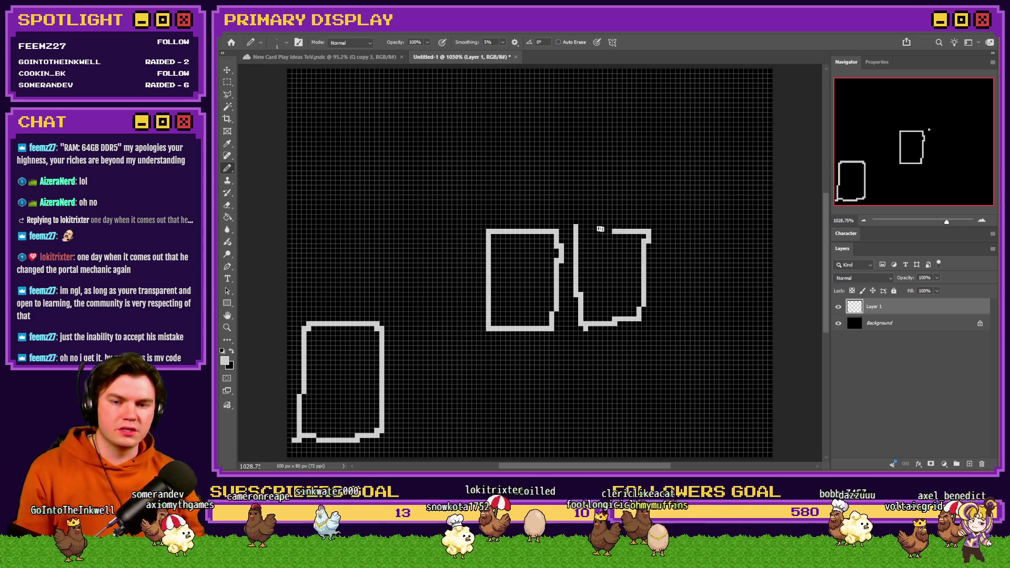
mouse_move(497, 240)
left_mouse_down()
mouse_move(498, 267)
mouse_move(518, 266)
left_mouse_up()
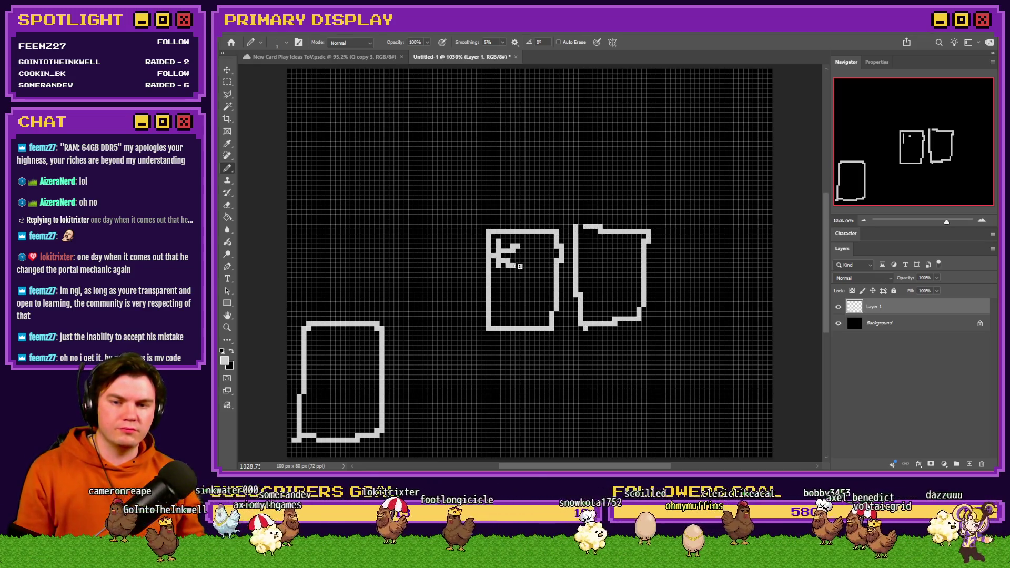
mouse_move(590, 243)
left_mouse_down()
mouse_move(591, 267)
mouse_move(597, 258)
left_mouse_up()
left_click_drag(598, 257, 610, 269)
- Move the second K card up so it sits above the first card
key("m")
left_click_drag(681, 208, 571, 333)
mouse_move(626, 311)
left_mouse_down()
mouse_move(611, 266)
mouse_move(552, 189)
mouse_move(540, 195)
left_mouse_up()
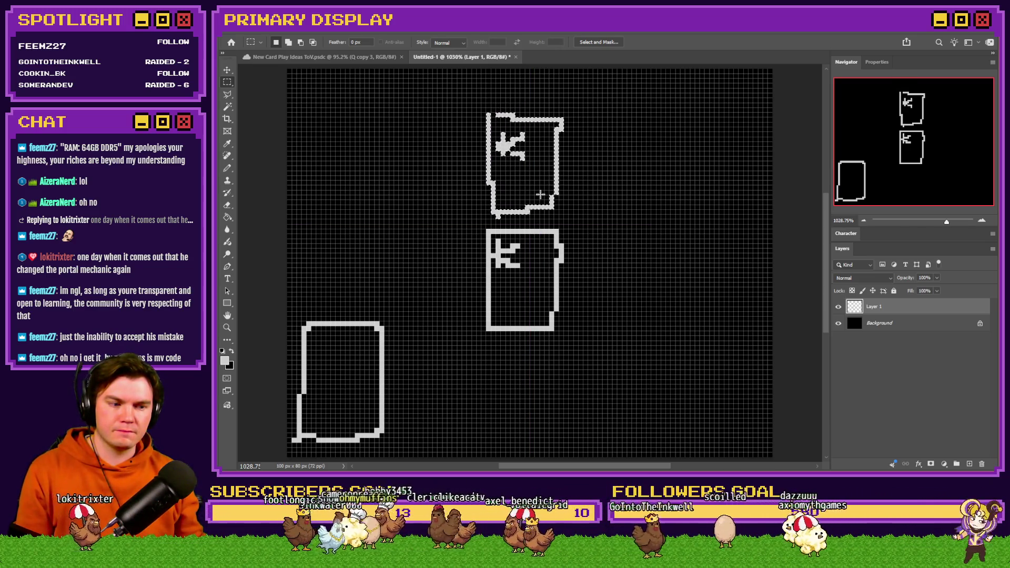
key("ctrl+z")
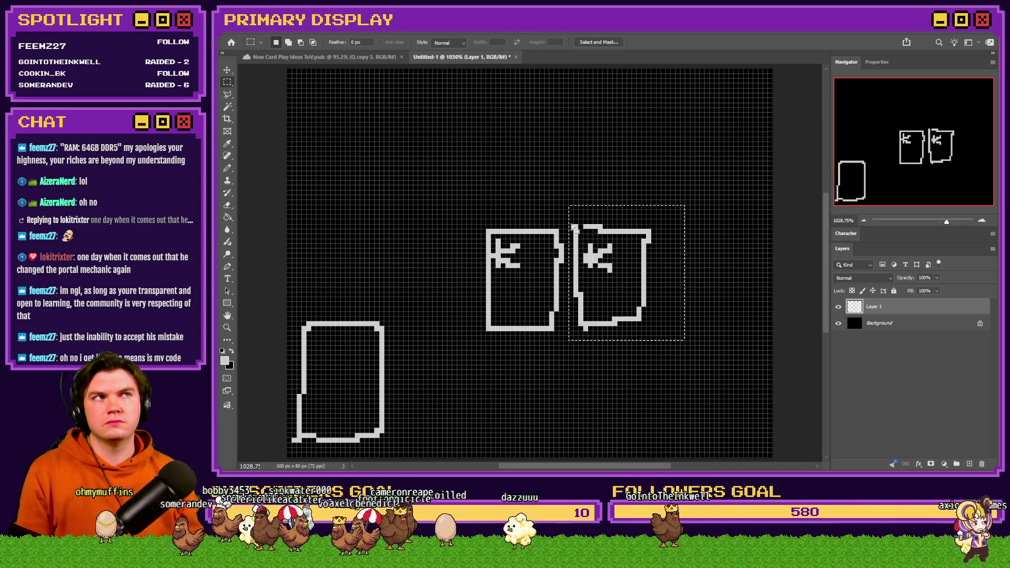
left_click_drag(619, 311, 532, 192)
- Return to the Pencil and bring RPG Maker's event editor forward
left_click(227, 169)
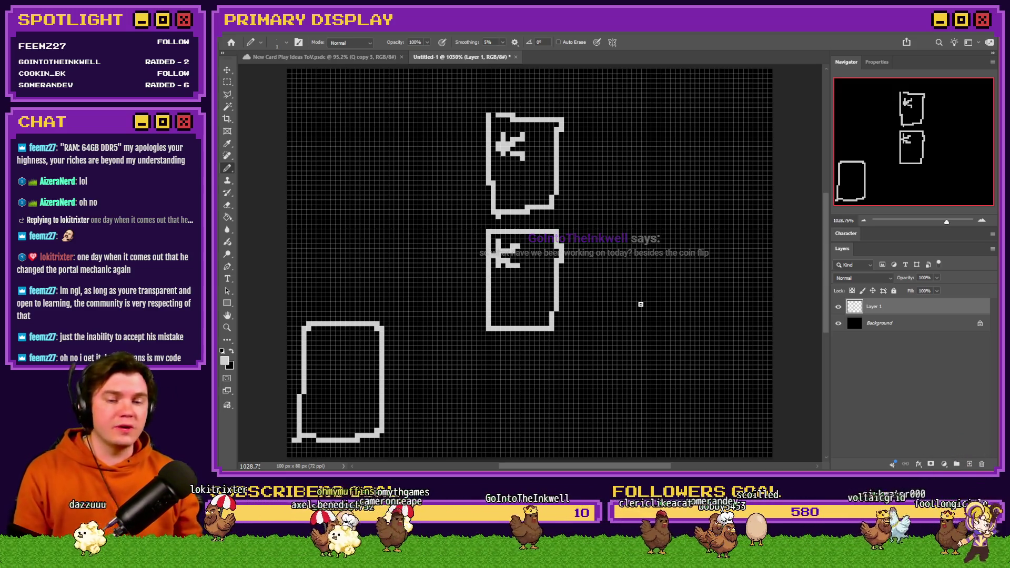
key("alt+Tab")
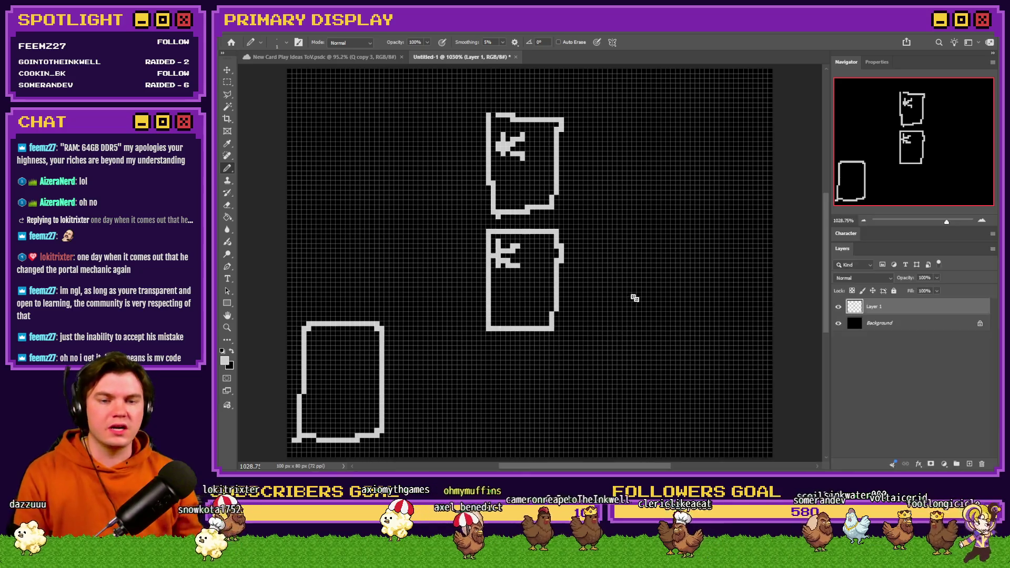
key("alt+Tab")
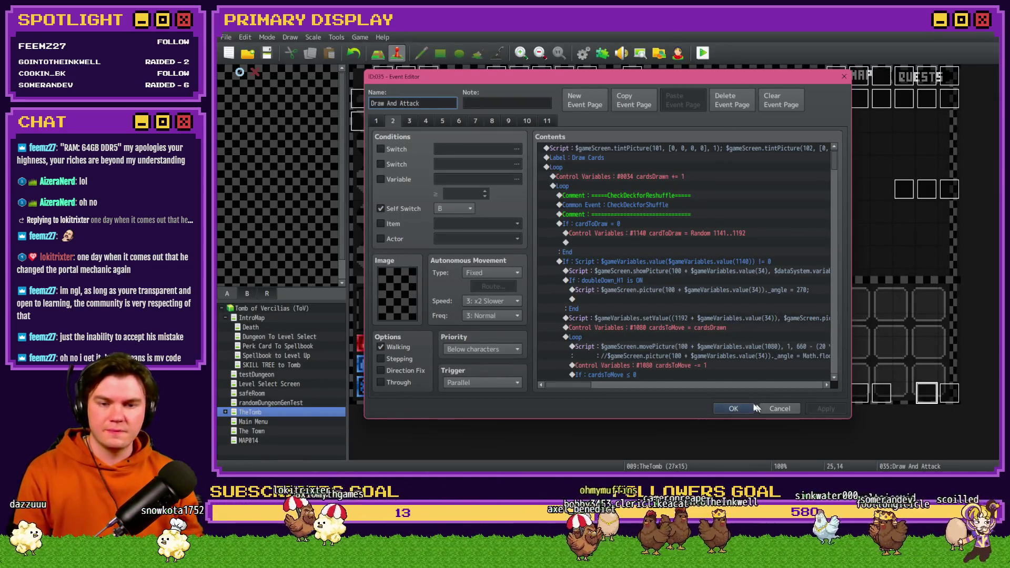
- Accept the event editor changes, then save and launch a playtest
left_click(780, 409)
key("alt+F4")
left_click(578, 267)
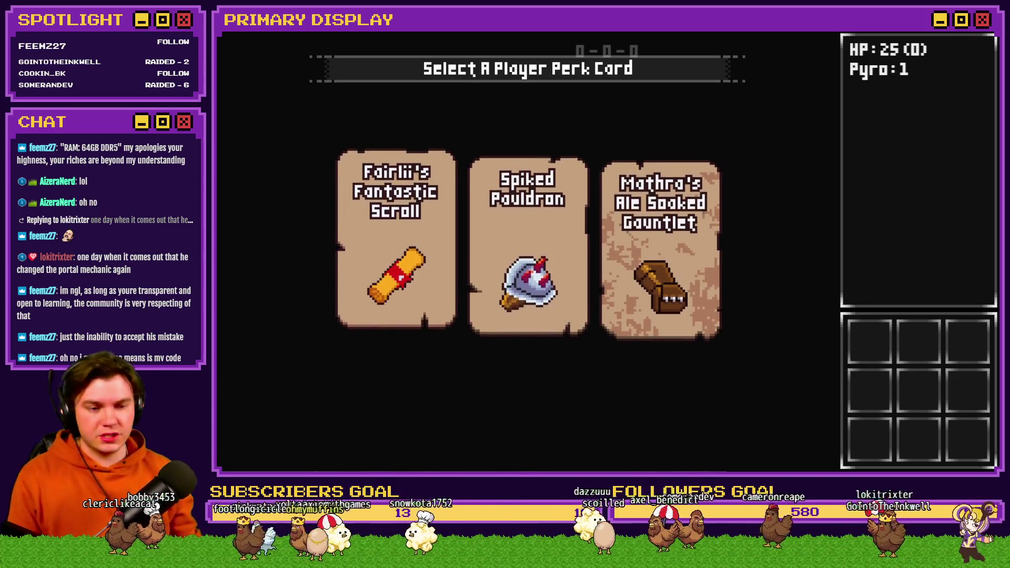
- Take Fairlii's Fantastic Scroll perk, close the skill tree, and walk left into the Tusk Rat fight
left_click(428, 261)
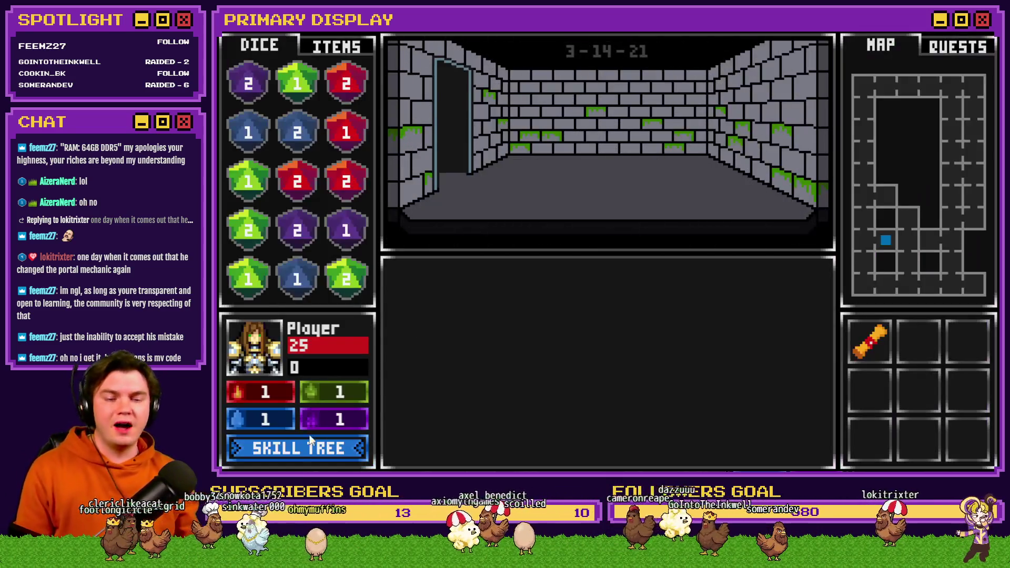
left_click(289, 451)
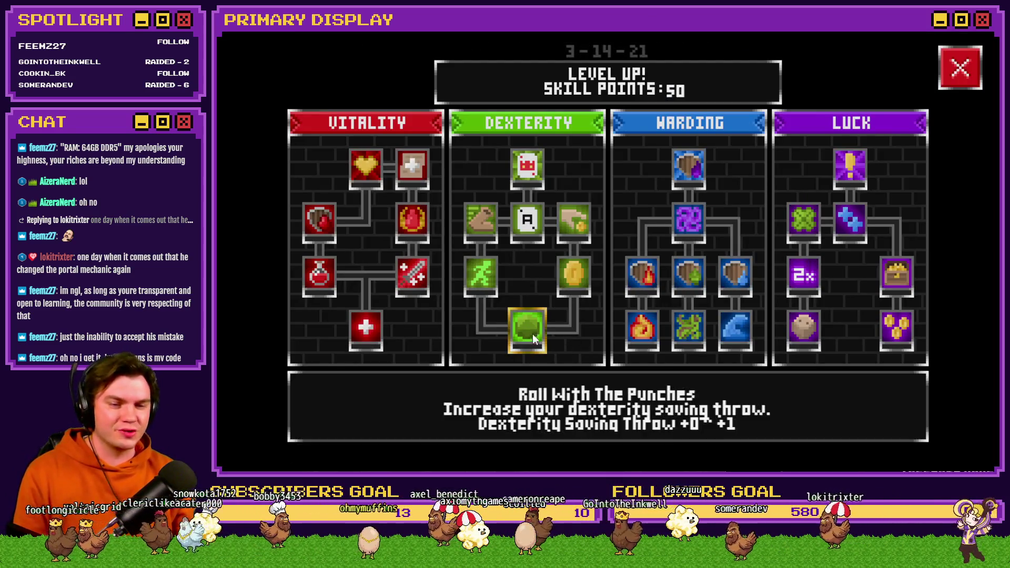
mouse_move(526, 228)
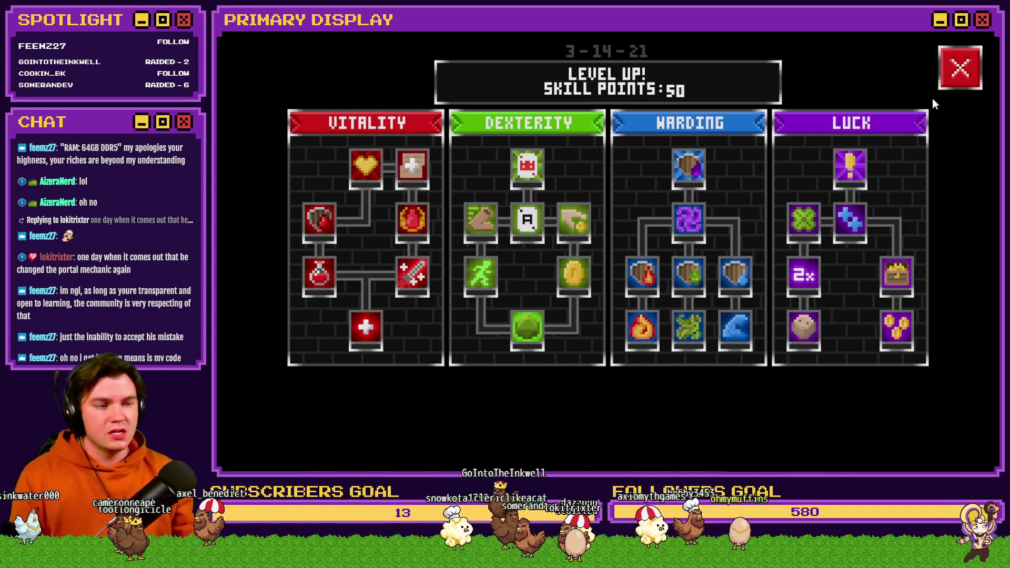
left_click(951, 76)
key("a")
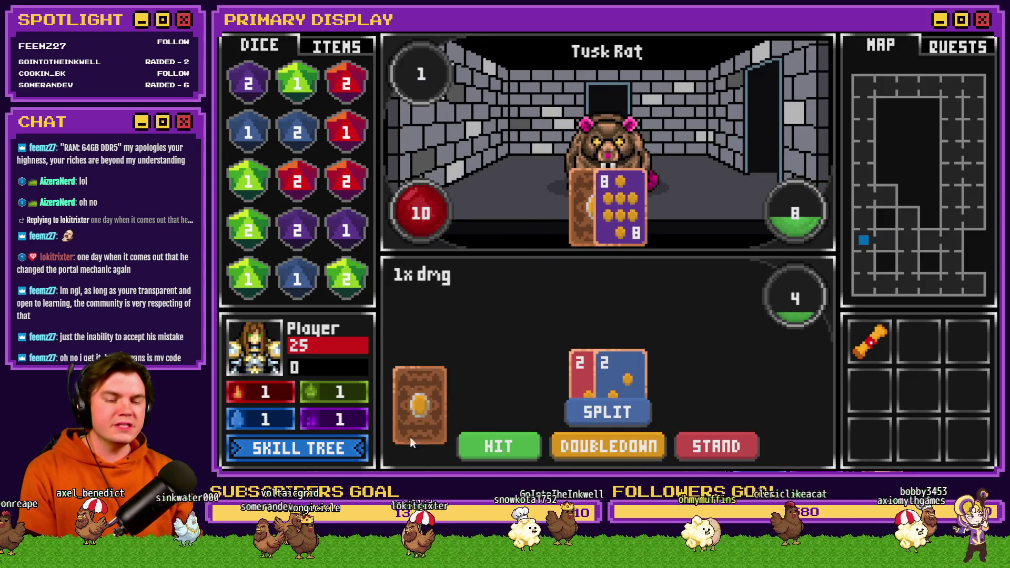
- Hit three times in the current blackjack hand against the Tusk Rat
left_click(508, 449)
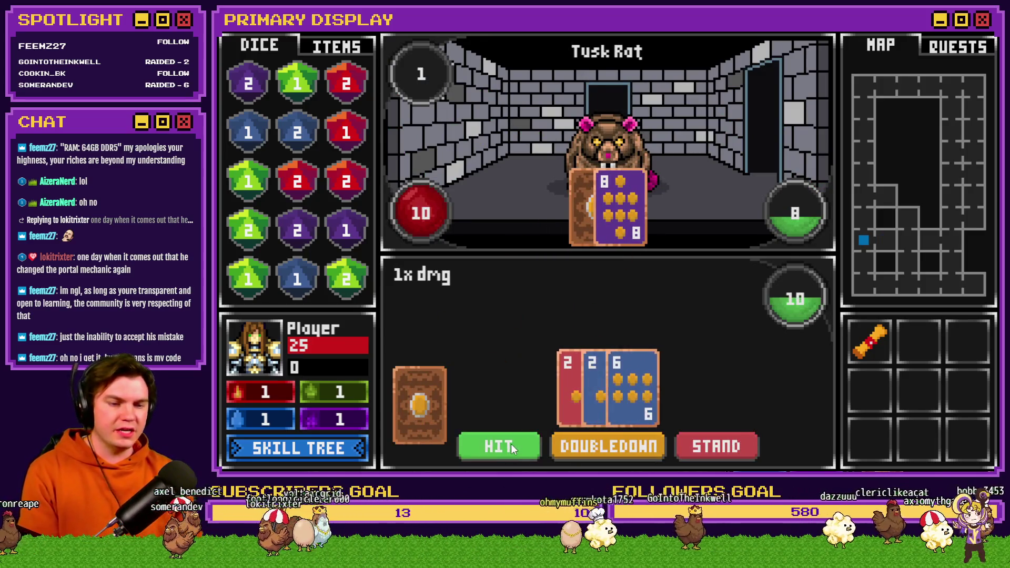
left_click(511, 445)
left_click(511, 446)
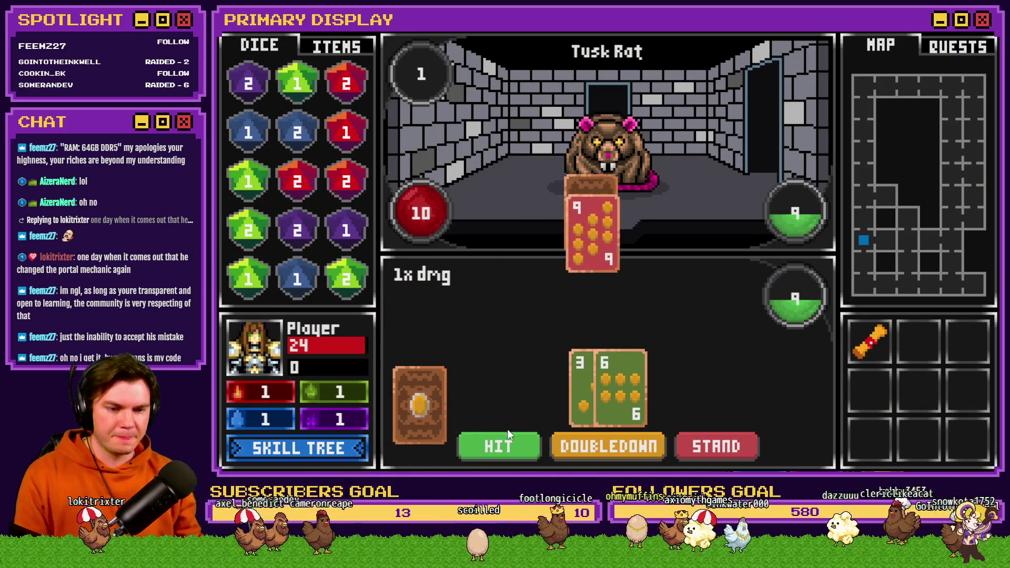
- Spend skill points on five Dexterity skills plus Sleight of Hand, then return to battle
left_click(334, 450)
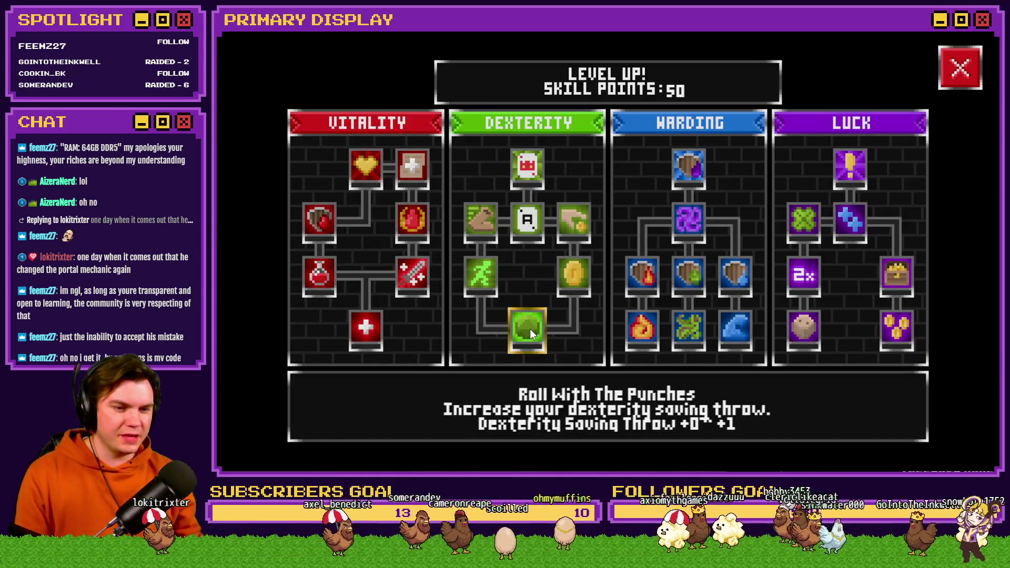
mouse_move(487, 230)
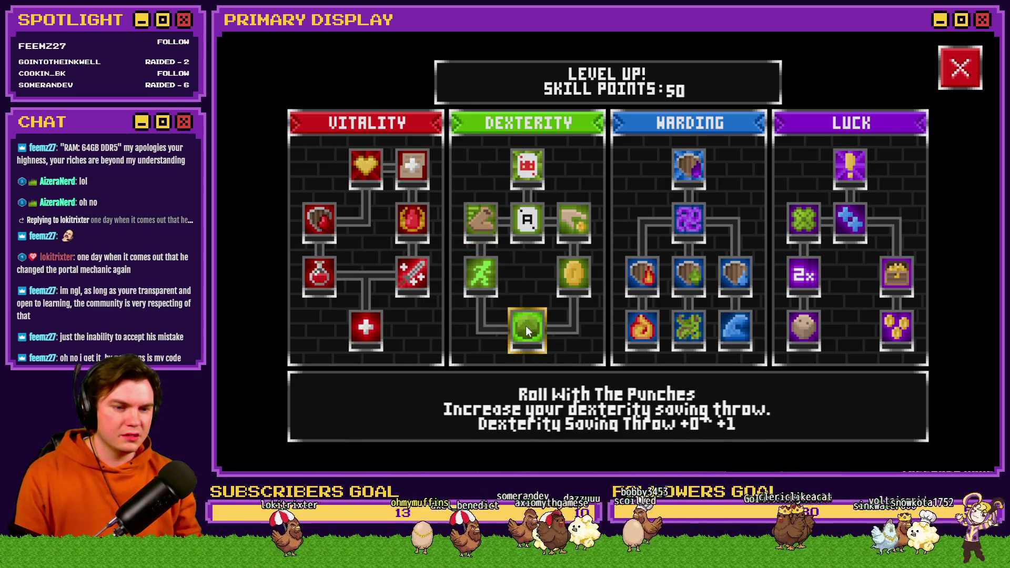
left_click(528, 327)
left_click(480, 274)
left_click(479, 230)
left_click(573, 274)
left_click(566, 227)
left_click(568, 231)
left_click(953, 76)
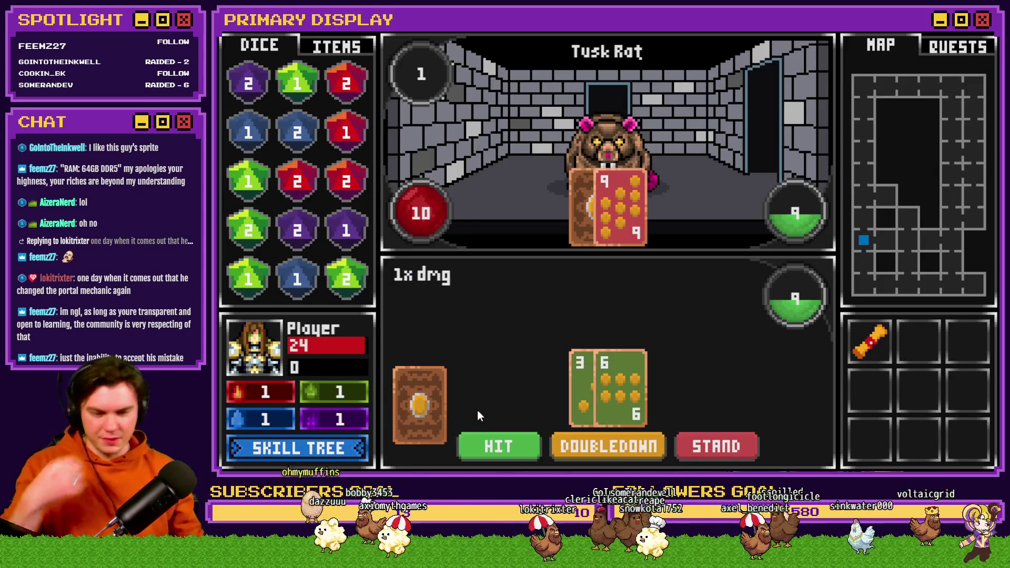
- Hit three more times, start the next hand, and keep drawing cards
left_click(480, 445)
left_click(480, 444)
left_click(481, 444)
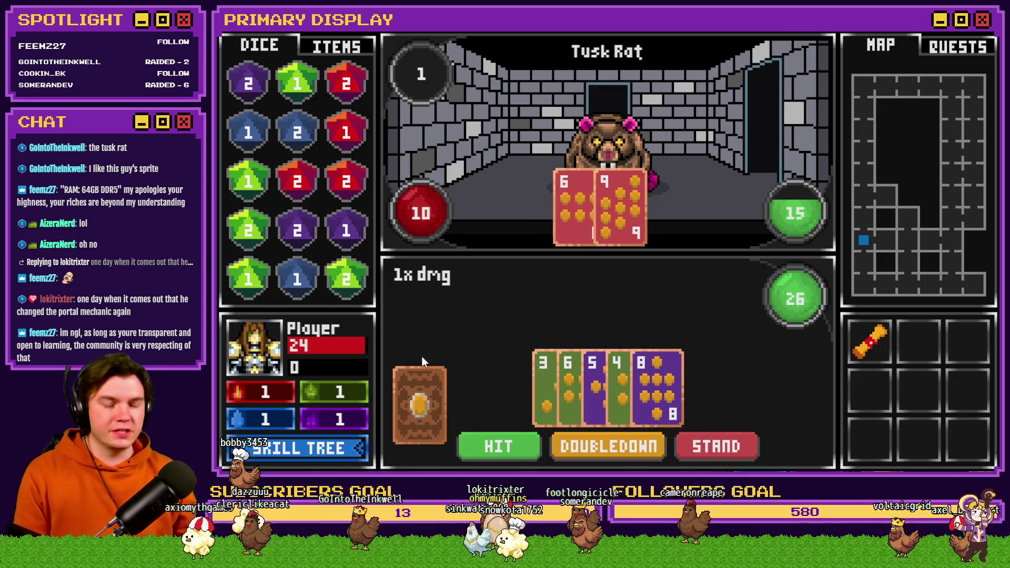
left_click(523, 444)
left_click(503, 445)
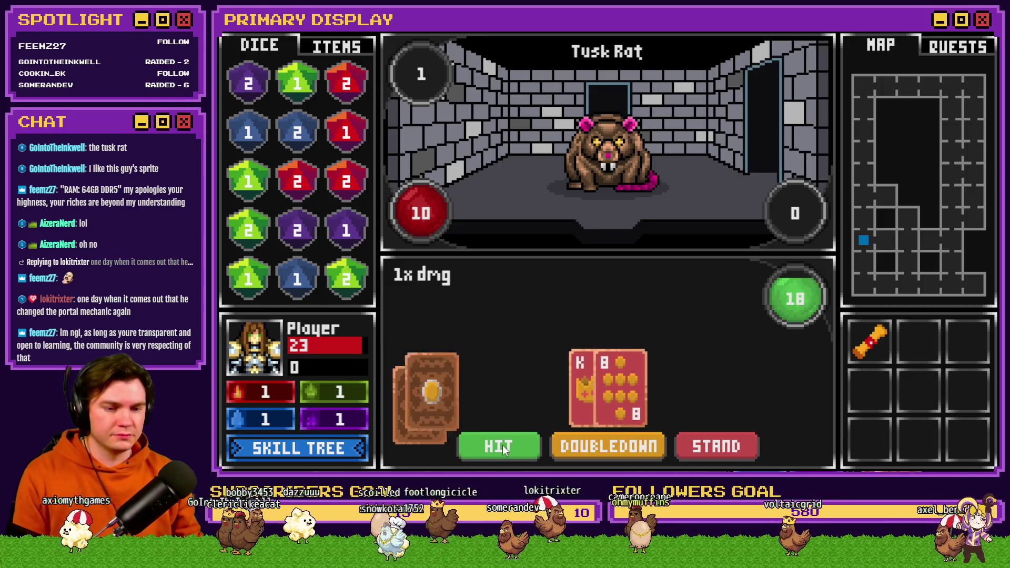
left_click(503, 443)
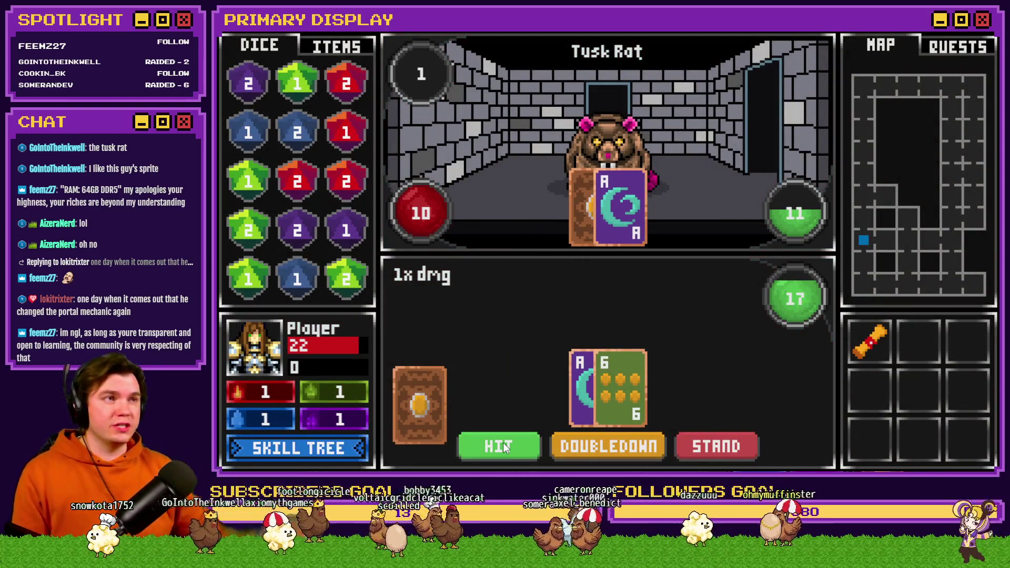
left_click(495, 444)
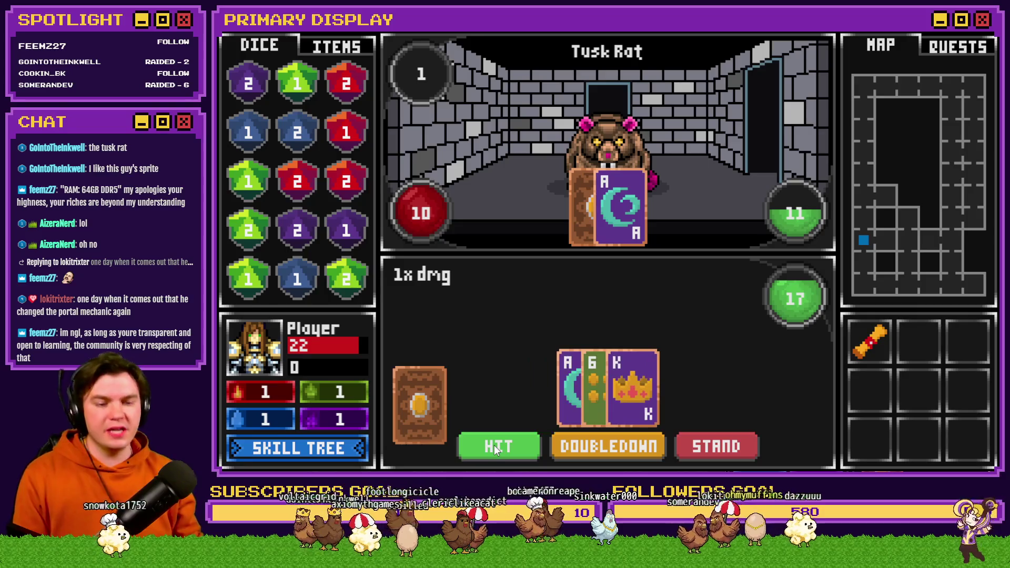
left_click(494, 445)
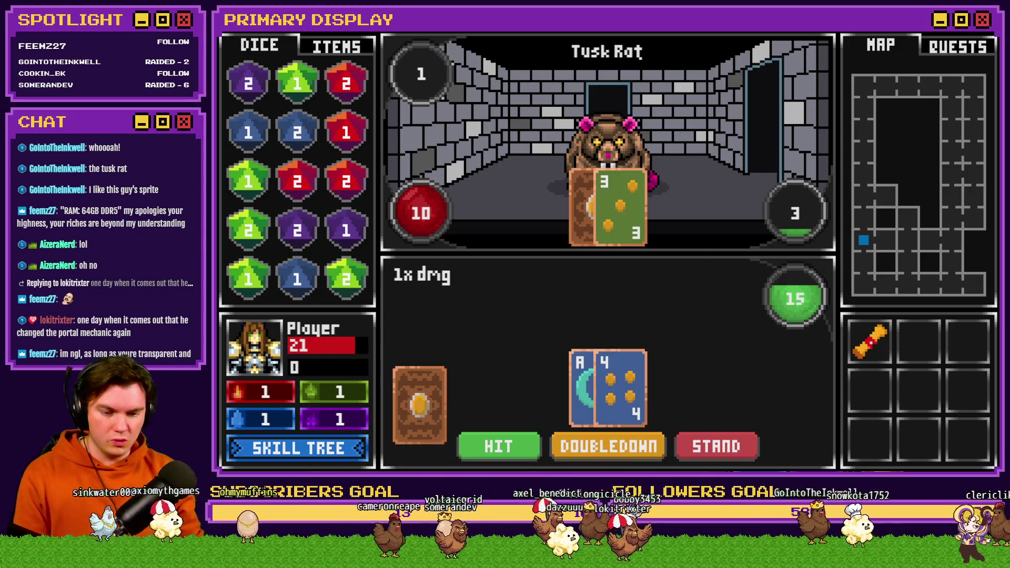
- Close the Skill Tree - Dexterity card and begin editing the Channel Point Credit Names description
key("alt+Tab")
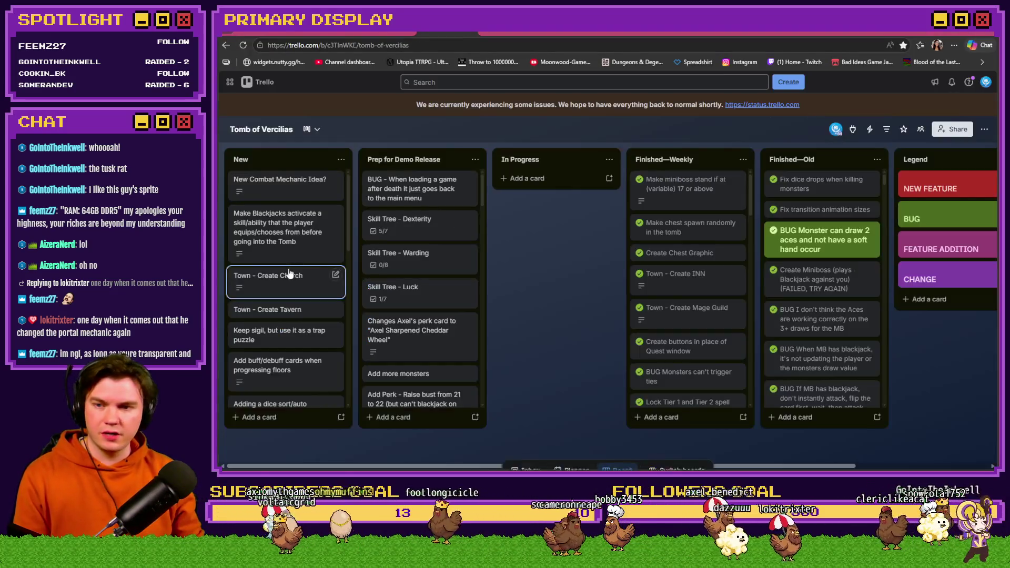
left_click(293, 275)
left_click(293, 256)
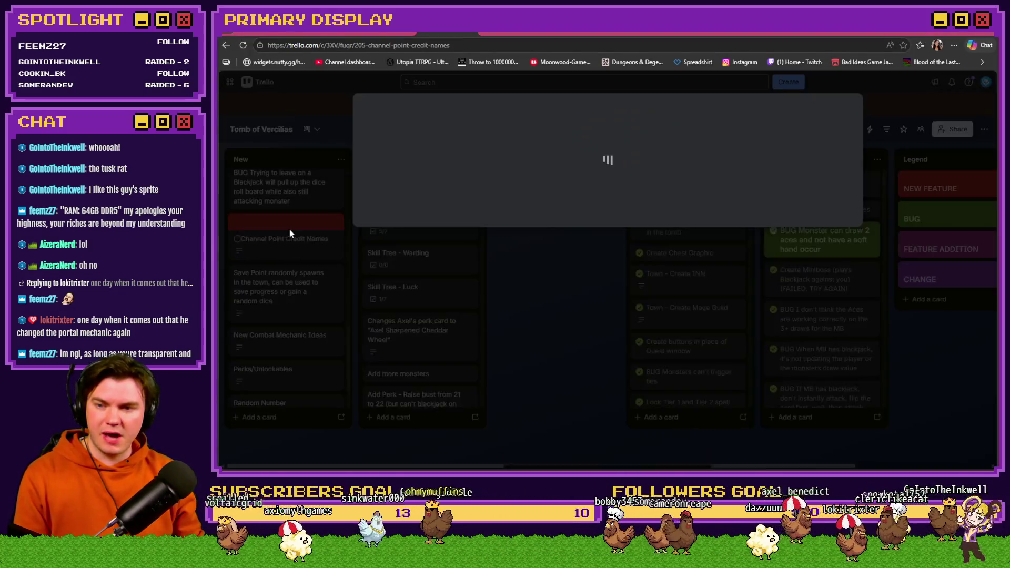
scroll(463, 311, "down", 2)
left_click(458, 358)
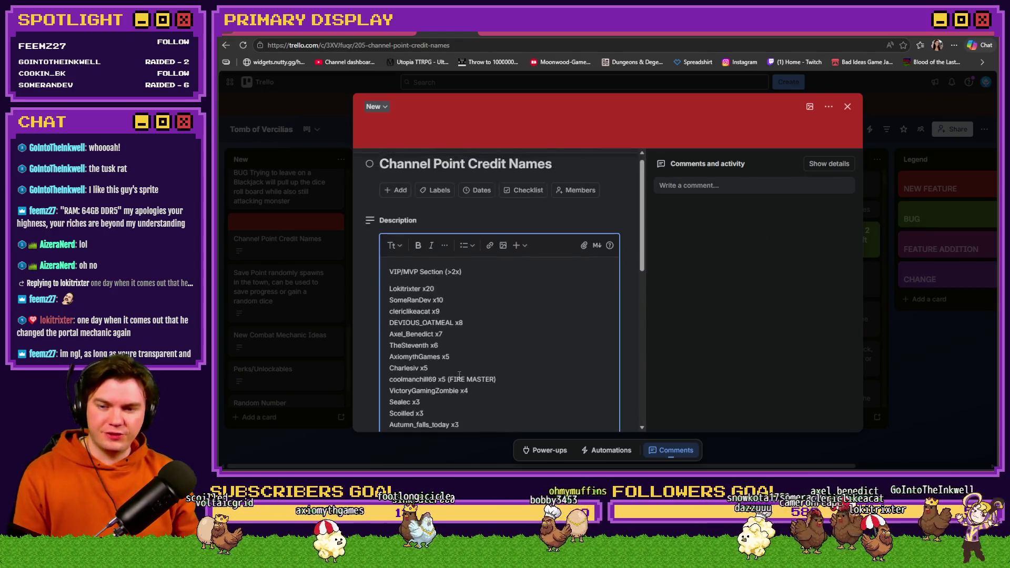
scroll(456, 326, "down", 10)
- Find the supporter's entry, change x5 to x6, and move it below the x7 entry
key("ctrl+f")
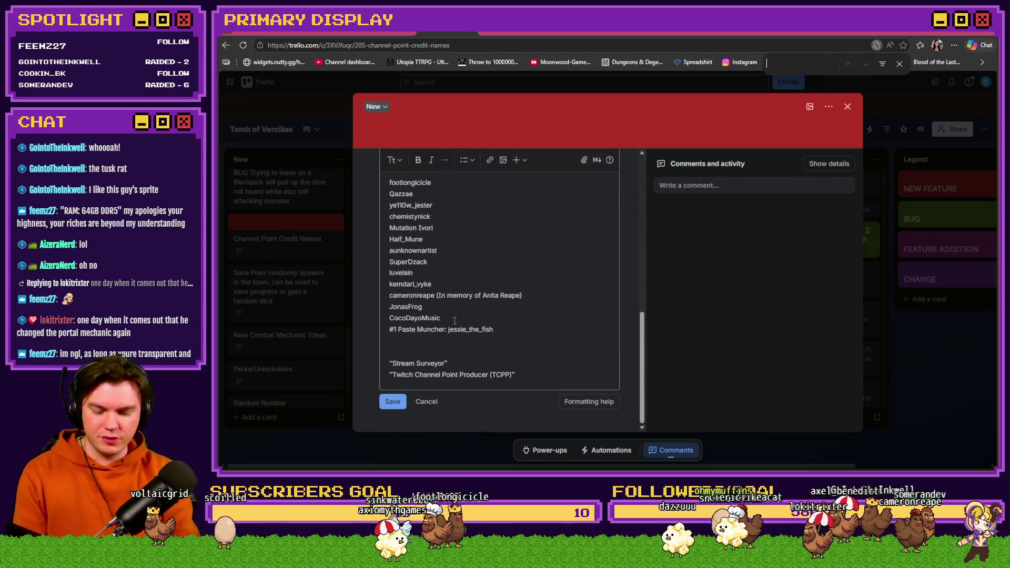
type("charl")
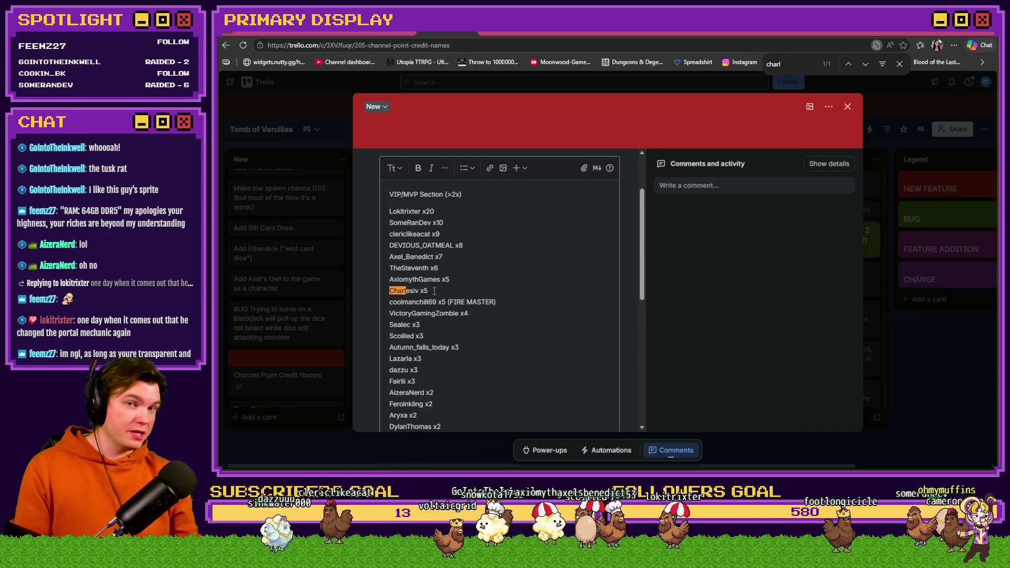
left_click(434, 291)
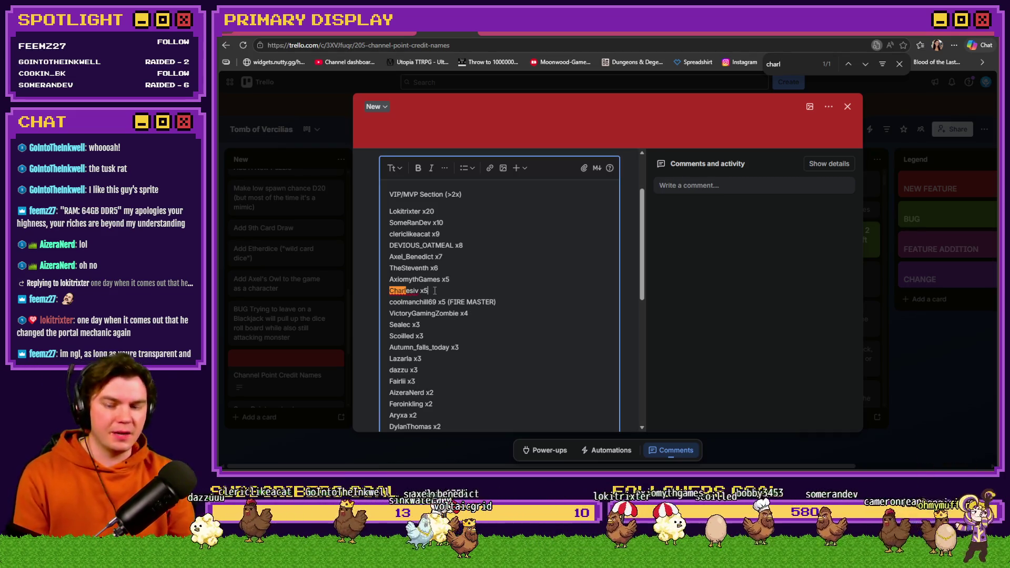
key("BackSpace")
type("6")
key("BackSpace")
key("BackSpace")
key("BackSpace")
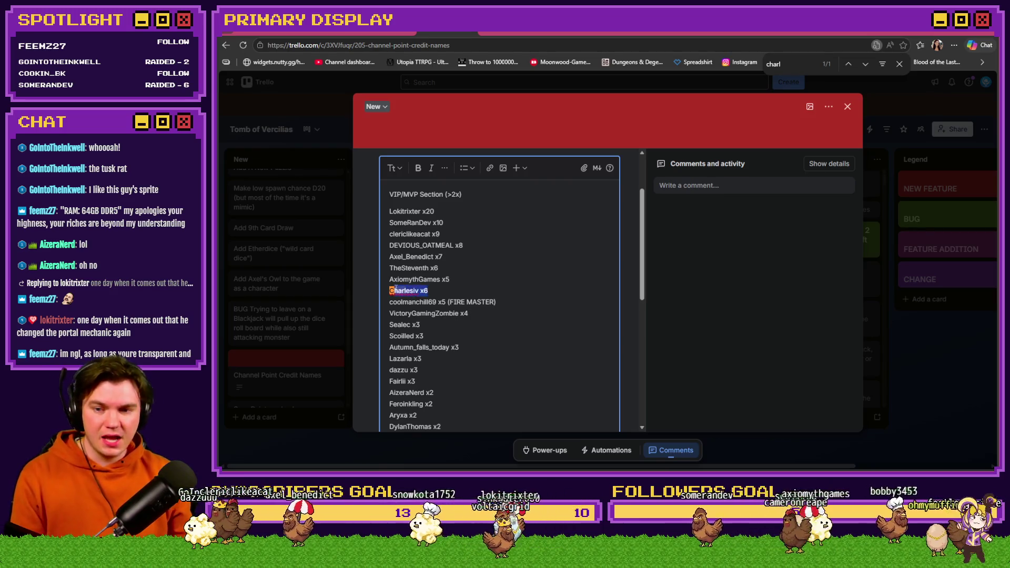
left_click(453, 256)
key("Return")
type("Charlesiv x6")
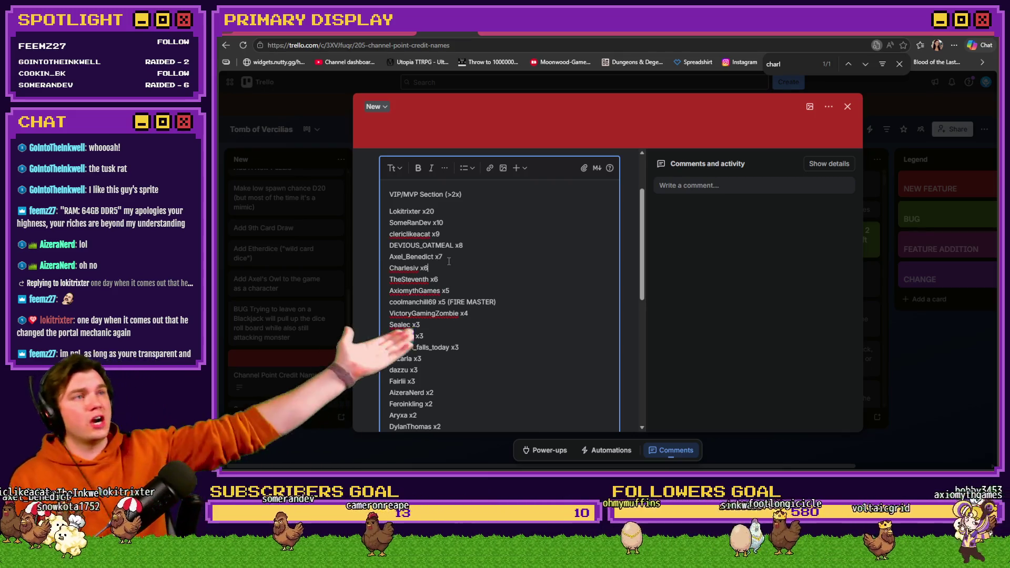
- Review the list, save the edited description, and close the card
scroll(444, 284, "up", 1)
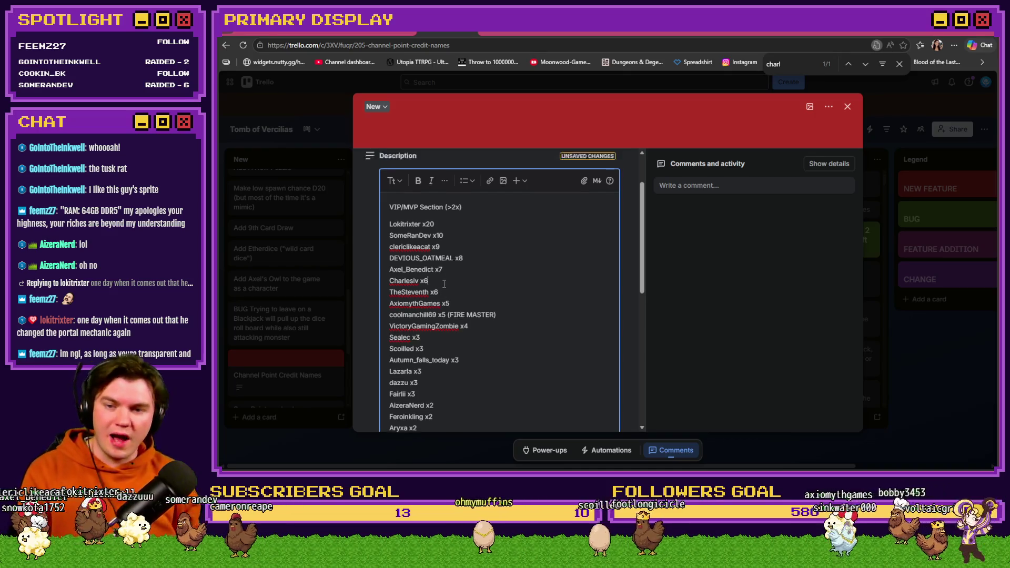
scroll(444, 284, "up", 2)
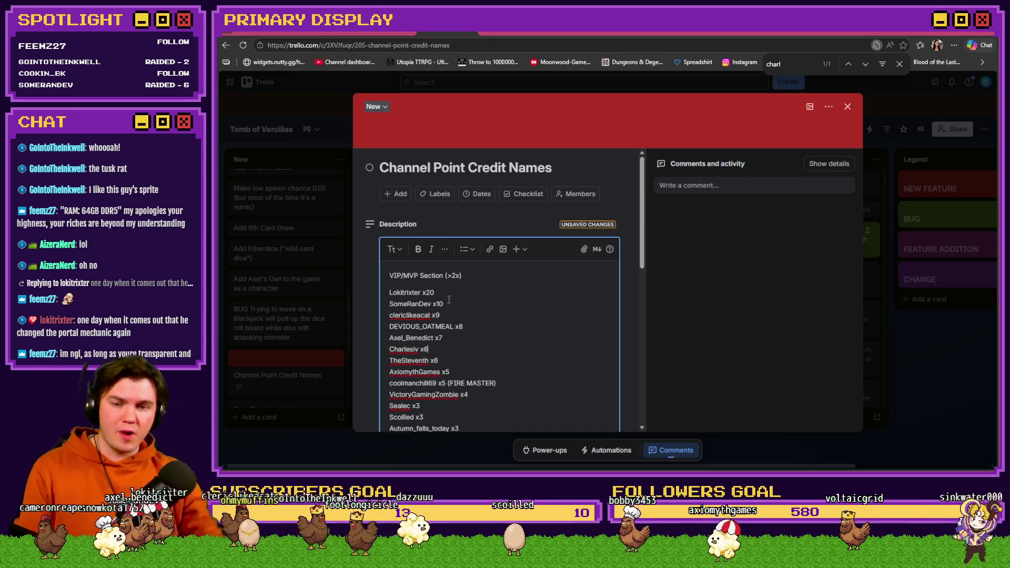
scroll(458, 302, "down", 3)
scroll(461, 303, "down", 2)
scroll(458, 316, "up", 5)
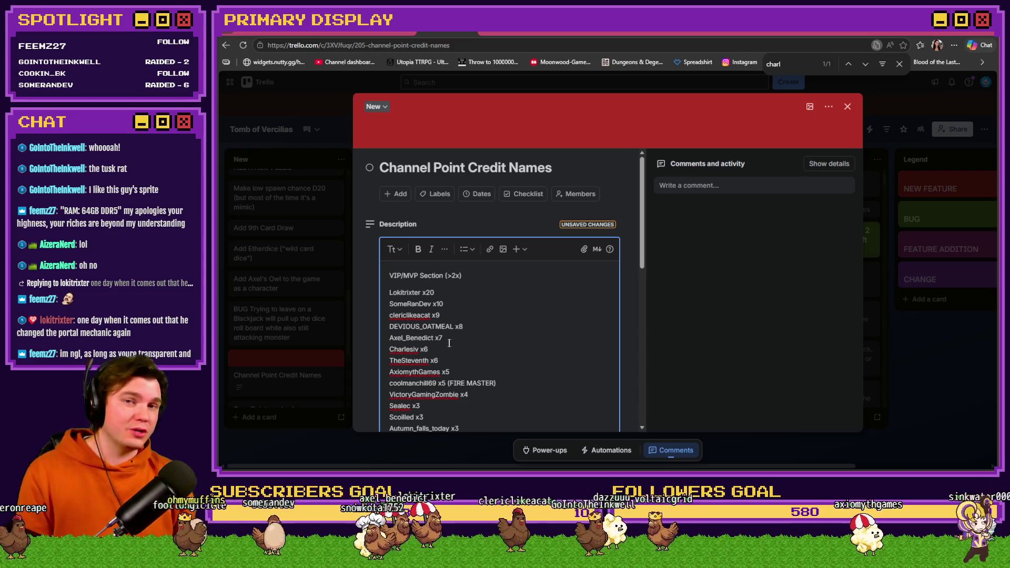
scroll(419, 351, "down", 5)
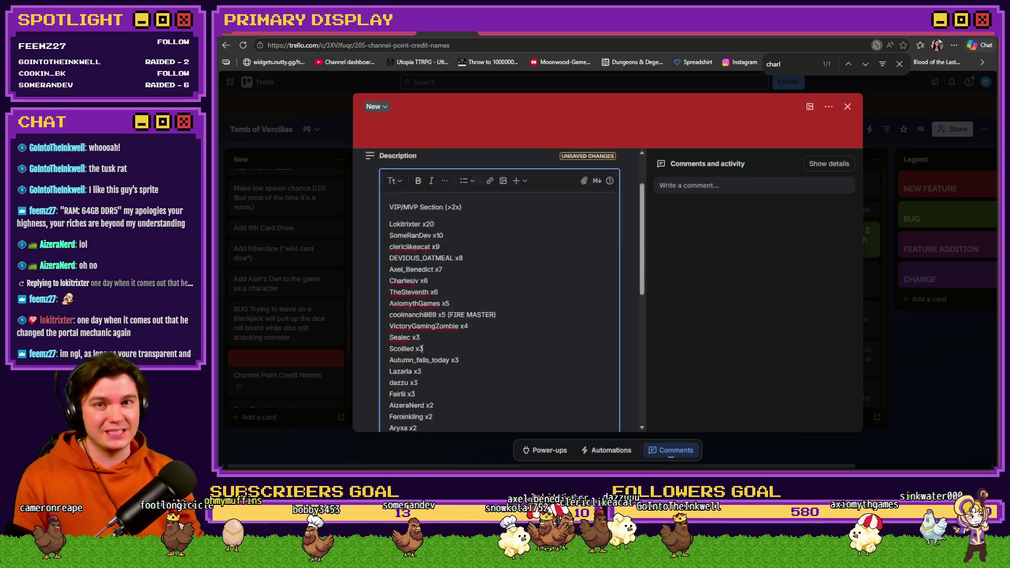
left_click(397, 401)
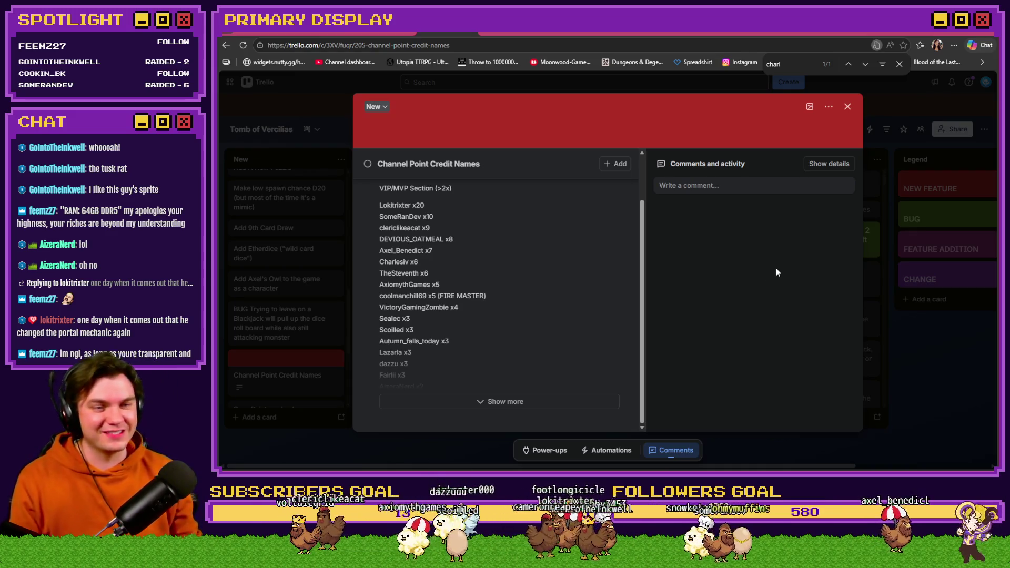
left_click(848, 108)
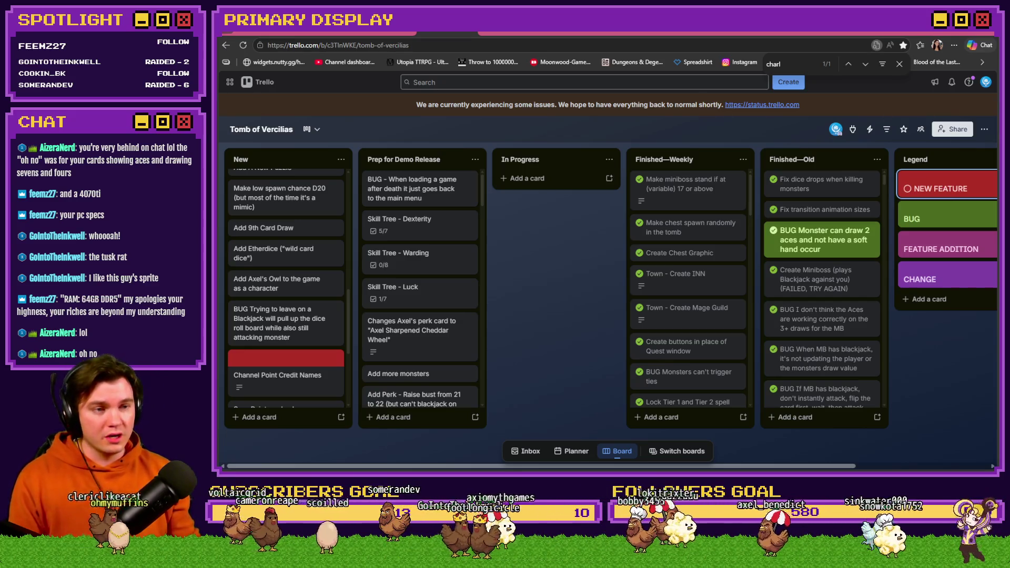
- Open Task Manager on the Memory performance page and move it to the top-left
key("ctrl+shift+Escape")
left_click_drag(577, 131, 482, 54)
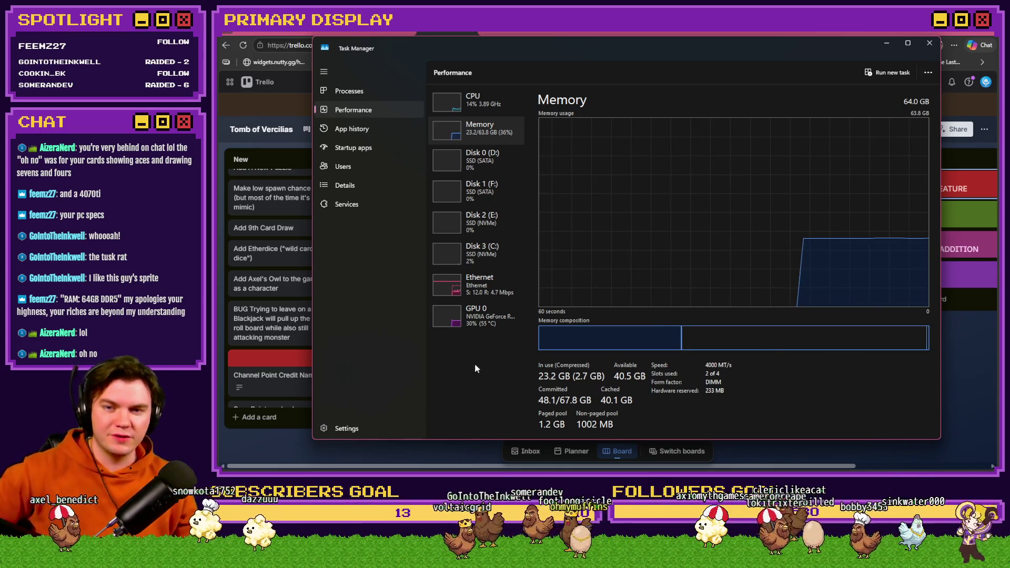
- View the GPU 0 usage graphs, return to Memory, then close Task Manager
left_click(489, 321)
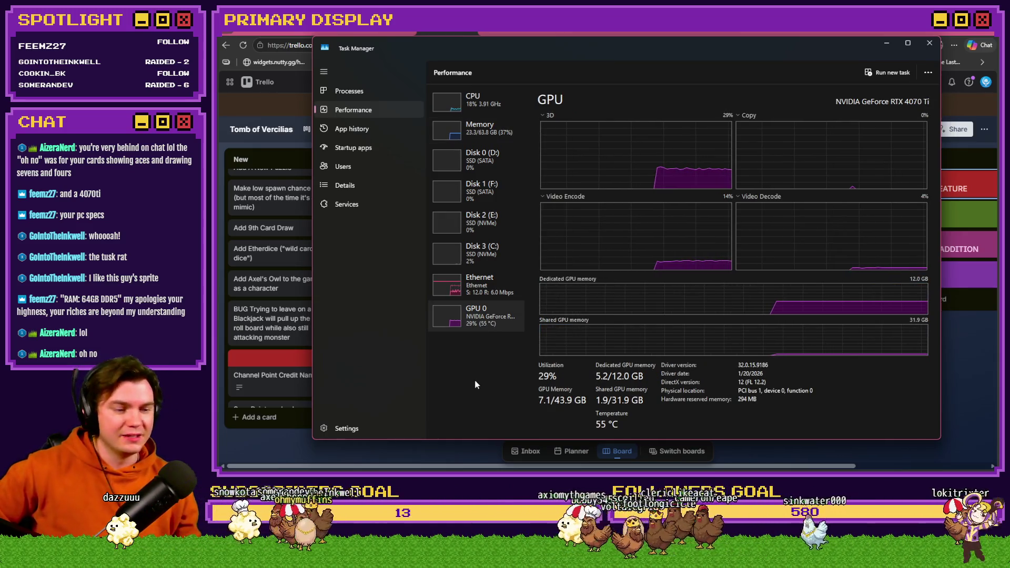
left_click(479, 129)
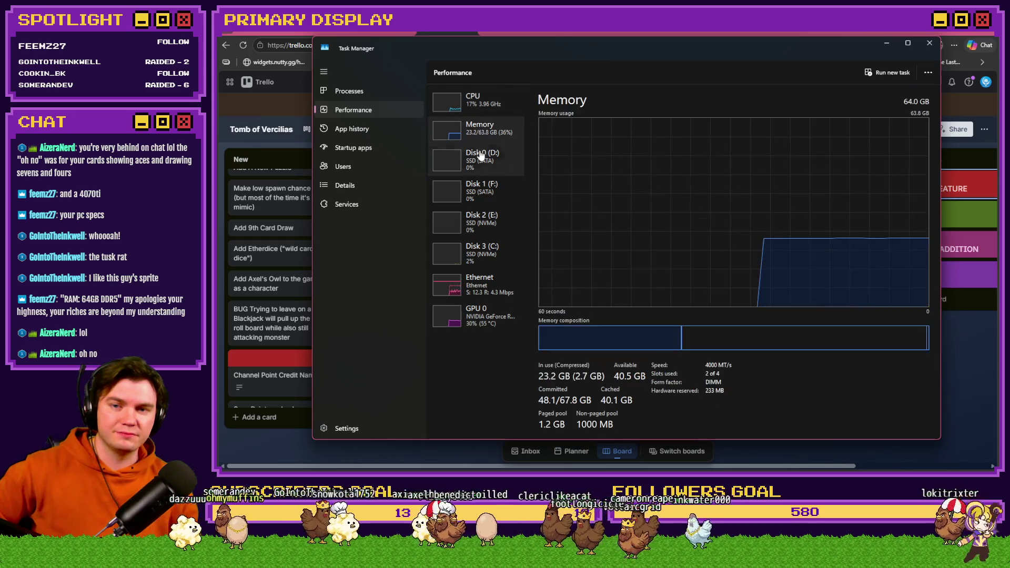
left_click(929, 44)
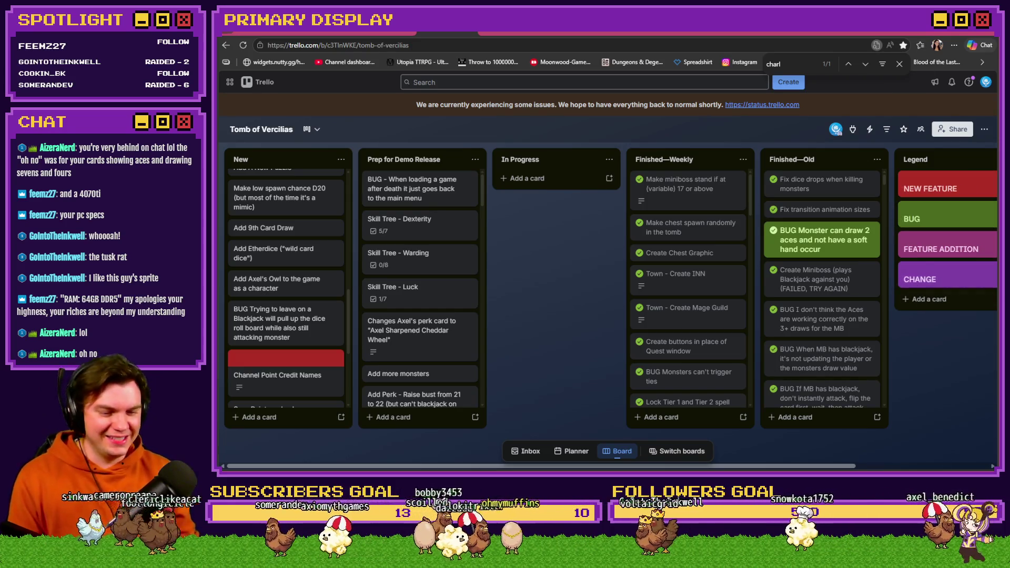
- Switch the main display from Trello back to the Tusk Rat fight
key("alt+Tab")
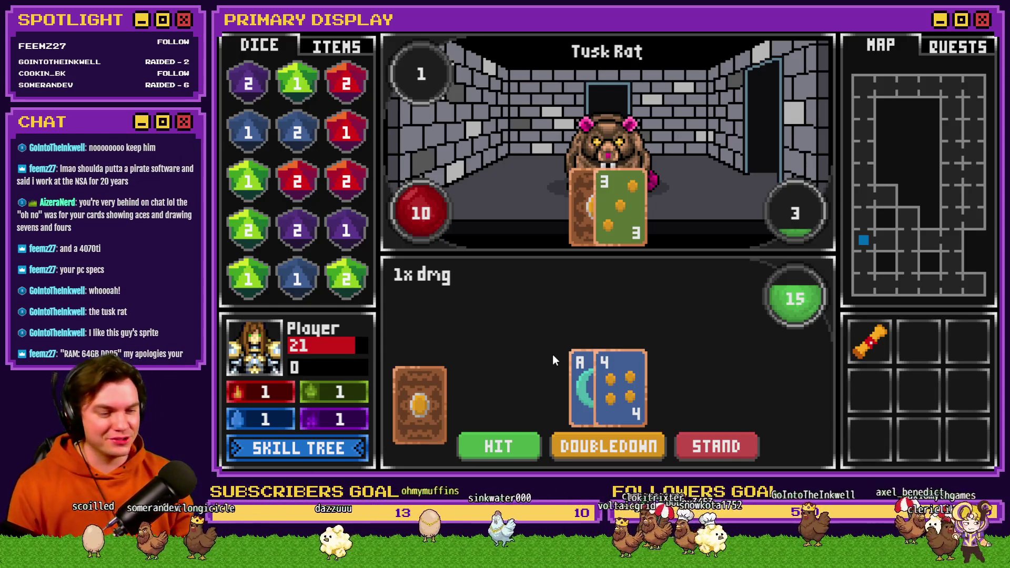
- Hit, check Eagle Eye in the skill tree, draw the revealed Ace to reach 17, then switch to Trello
left_click(516, 437)
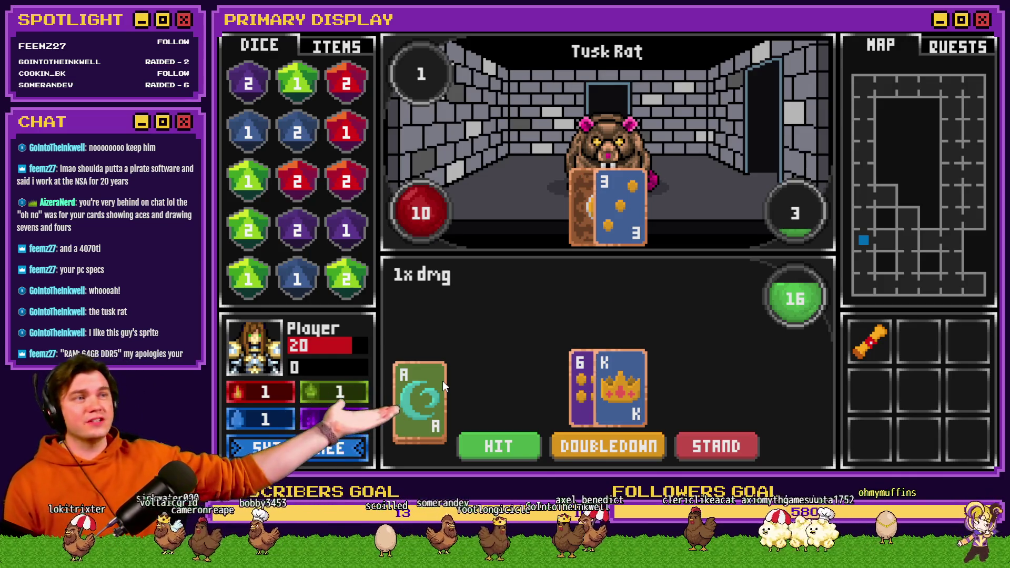
left_click(339, 453)
mouse_move(533, 219)
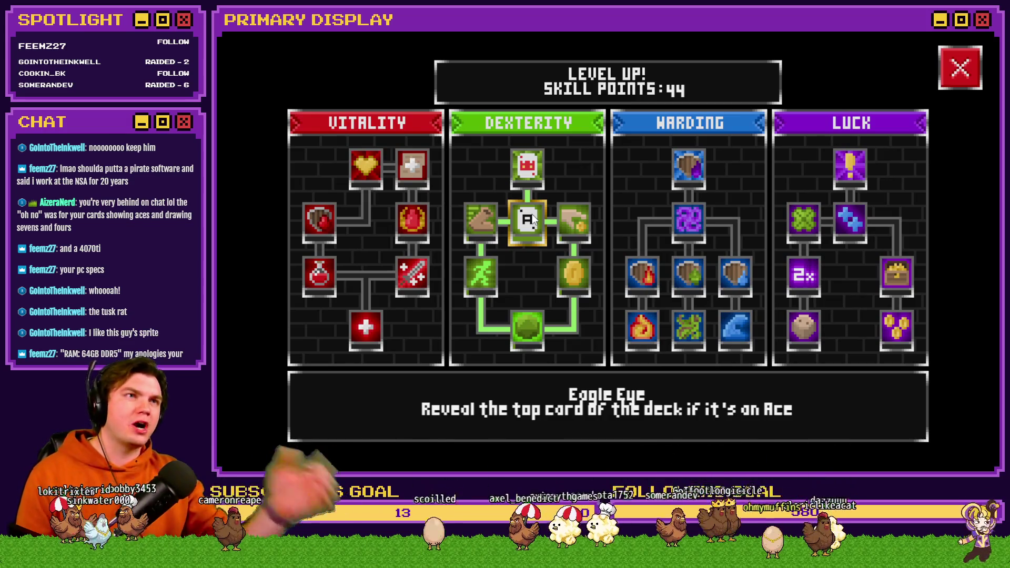
left_click(961, 79)
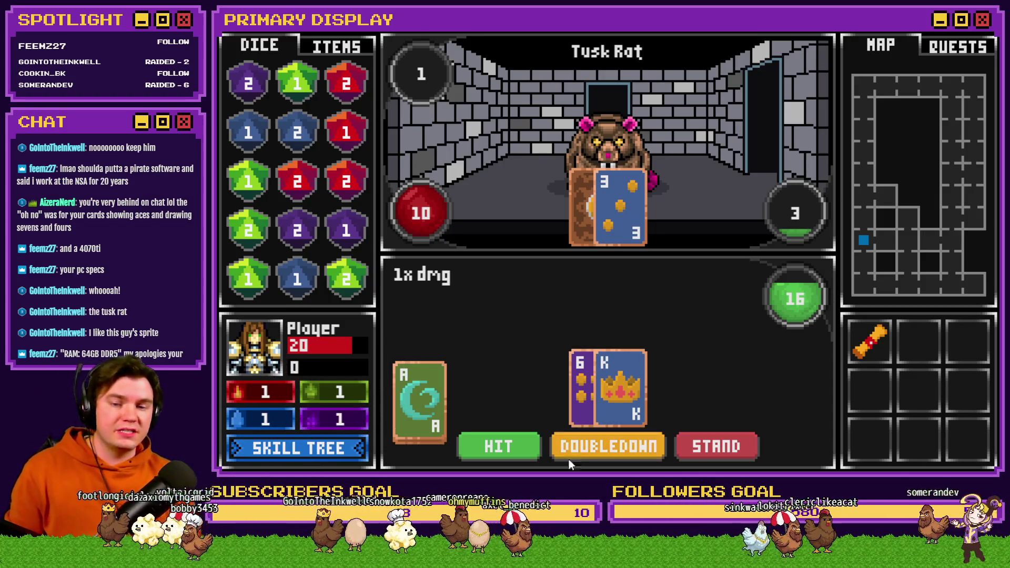
left_click(477, 447)
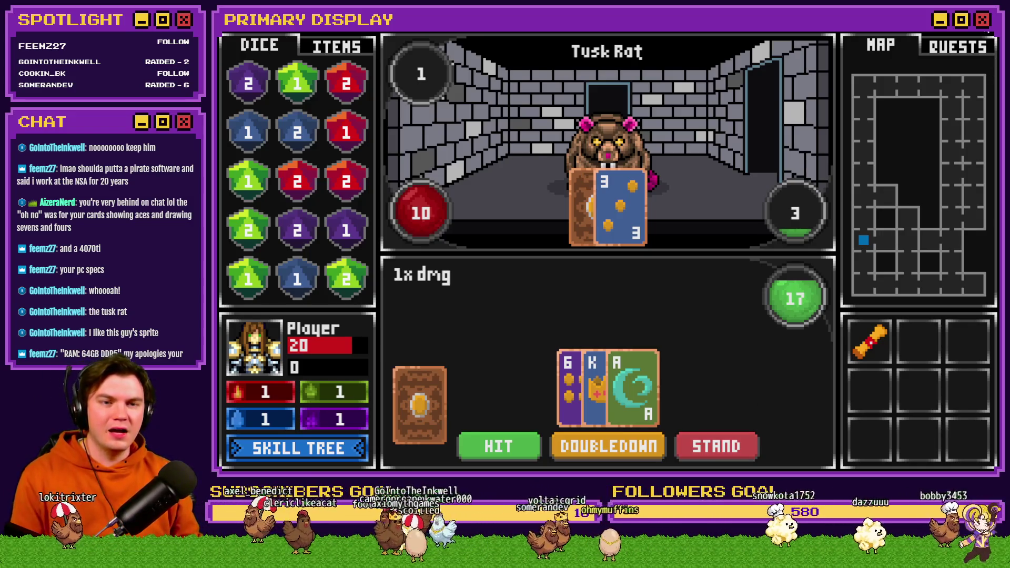
key("alt+Tab")
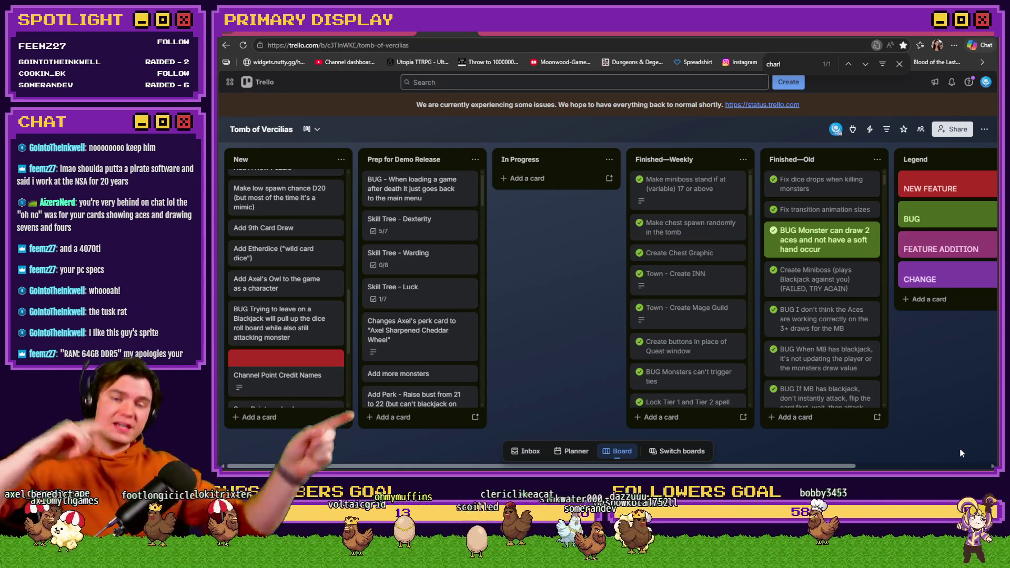
- Review the Skill Tree - Dexterity card's checklist, then switch to the Photoshop card sketch
left_click(423, 236)
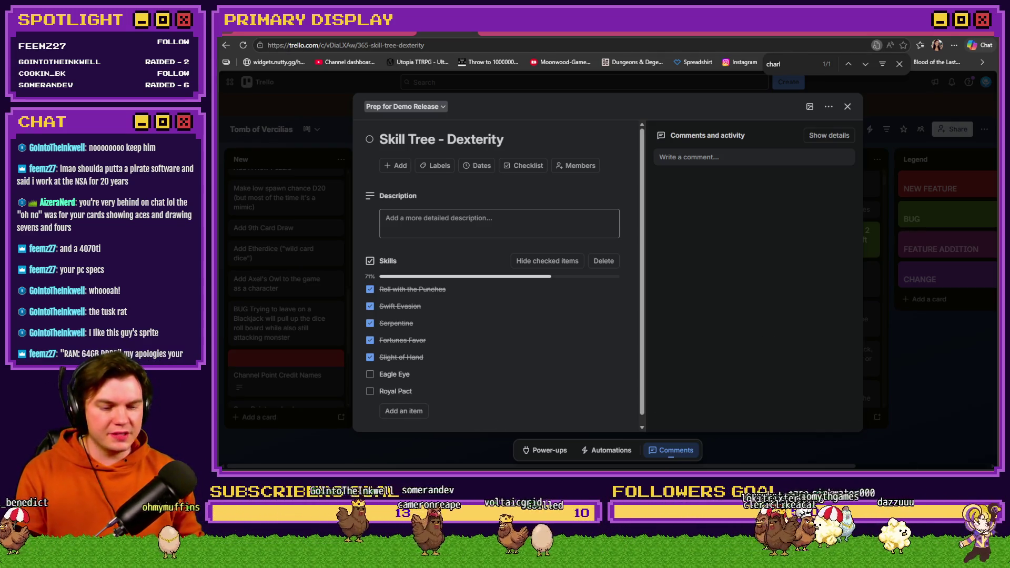
key("alt+Tab")
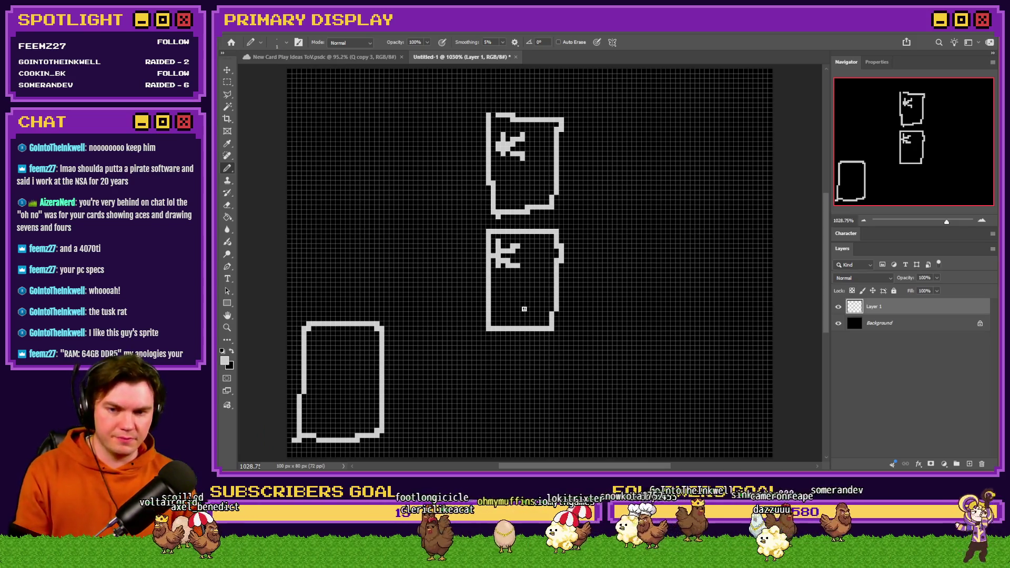
- Draw label strokes inside the two K cards, undoing a stray diagonal
left_click_drag(503, 279, 502, 306)
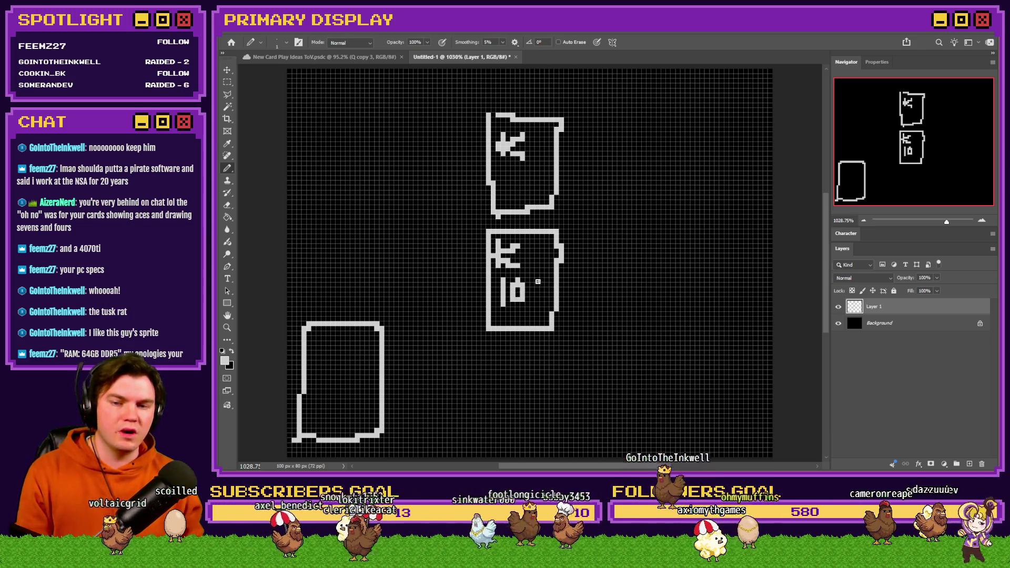
mouse_move(507, 174)
left_mouse_down()
mouse_move(507, 203)
mouse_move(525, 180)
left_mouse_up()
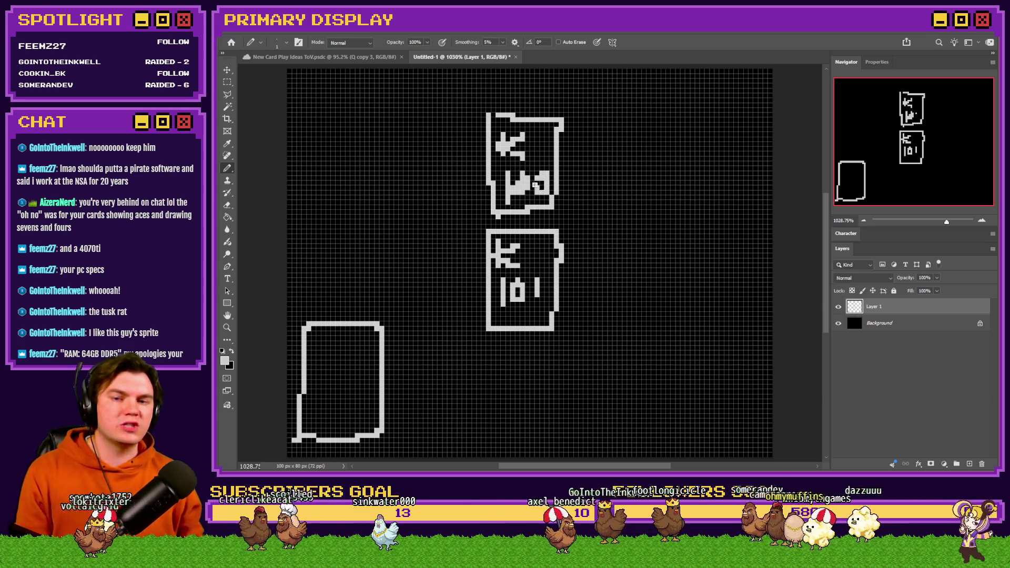
key("ctrl+z")
key("ctrl+z")
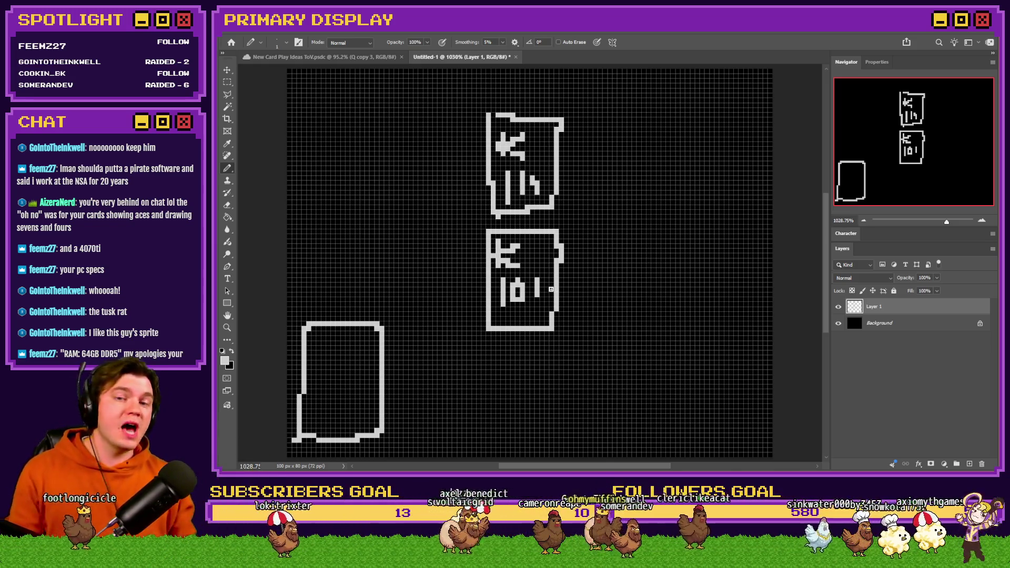
- Move the top K card beside the lower one and delete its old label pixels
left_click(226, 83)
mouse_move(636, 100)
left_mouse_down()
mouse_move(415, 223)
mouse_move(492, 268)
mouse_move(511, 335)
left_mouse_up()
key("ctrl+d")
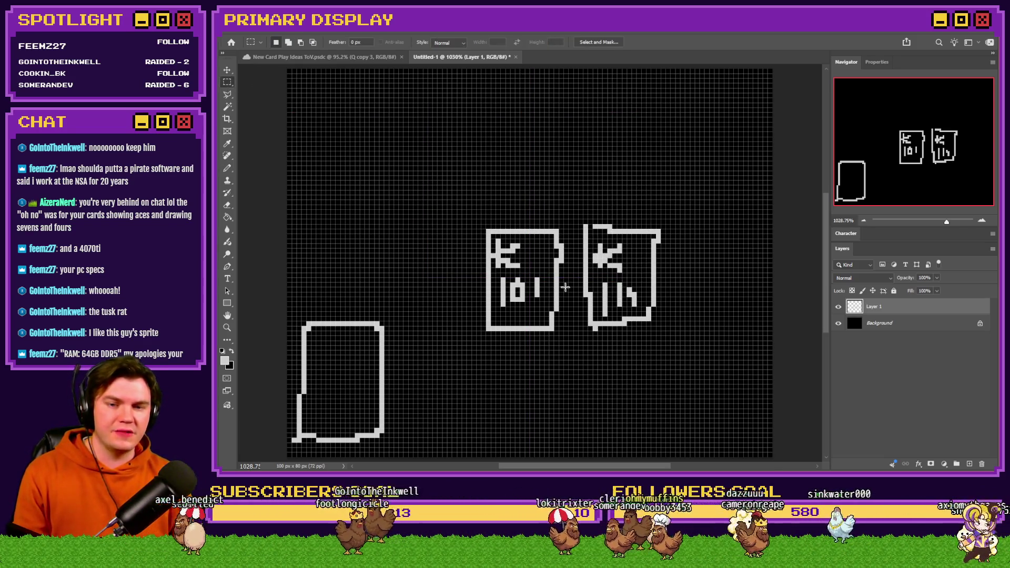
mouse_move(613, 283)
left_mouse_down()
mouse_move(623, 309)
mouse_move(639, 292)
mouse_move(631, 305)
mouse_move(614, 301)
mouse_move(634, 286)
mouse_move(645, 302)
left_mouse_up()
key("Delete")
- Draw the 102 label in the right card, undoing an unwanted lid on the lower-left card
left_click(227, 169)
left_click(228, 169)
left_click_drag(383, 295, 300, 320)
mouse_move(310, 327)
left_mouse_down()
mouse_move(309, 379)
mouse_move(363, 391)
mouse_move(376, 313)
left_mouse_up()
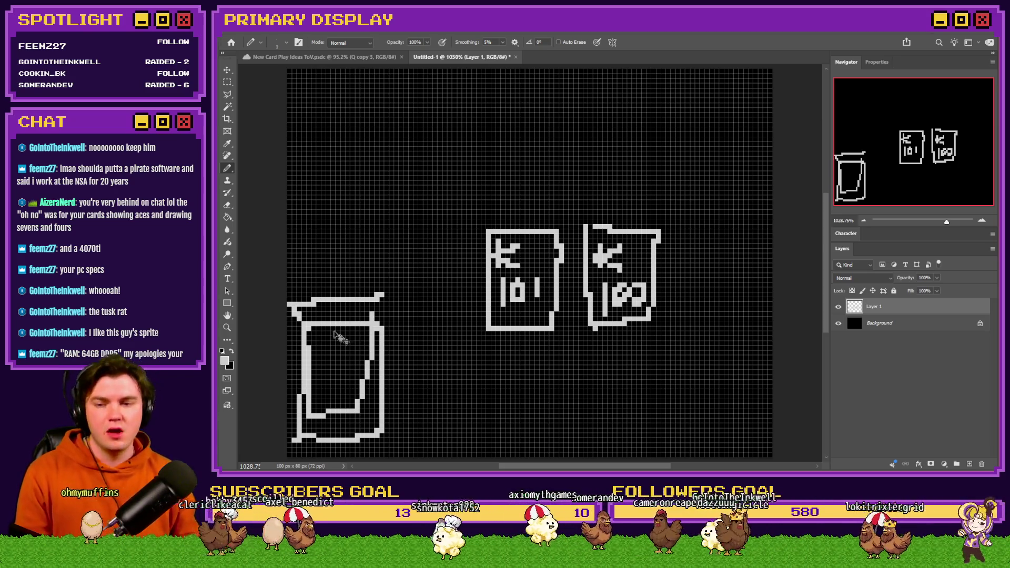
key("ctrl+z")
key("ctrl+z")
key("ctrl+z")
- Draw a third card outline marked A to the right, then open Image Size
mouse_move(672, 227)
left_mouse_down()
mouse_move(666, 309)
mouse_move(735, 312)
mouse_move(699, 223)
left_mouse_up()
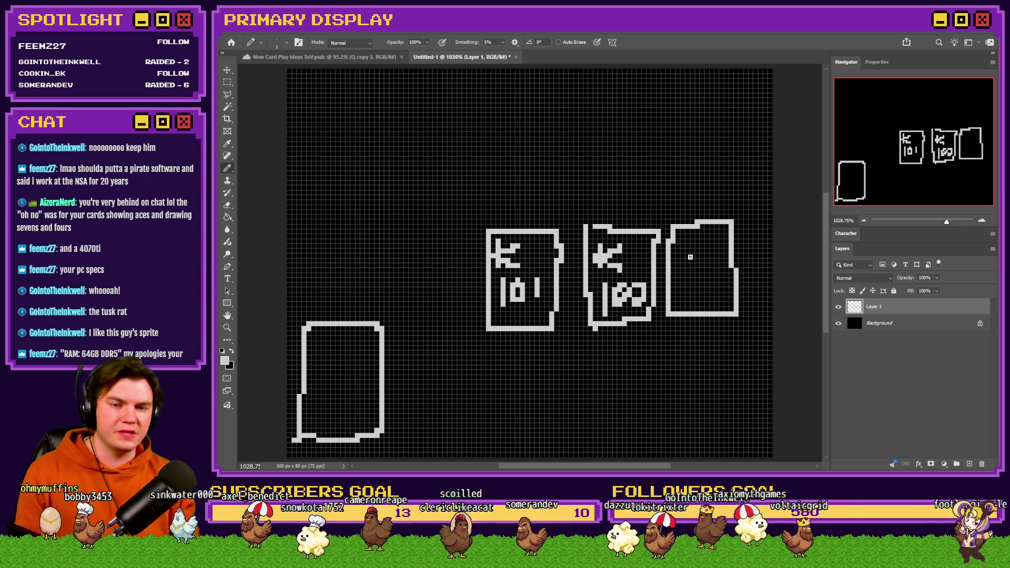
mouse_move(677, 261)
left_mouse_down()
mouse_move(681, 251)
mouse_move(705, 259)
mouse_move(677, 300)
mouse_move(685, 285)
mouse_move(715, 279)
mouse_move(704, 299)
left_mouse_up()
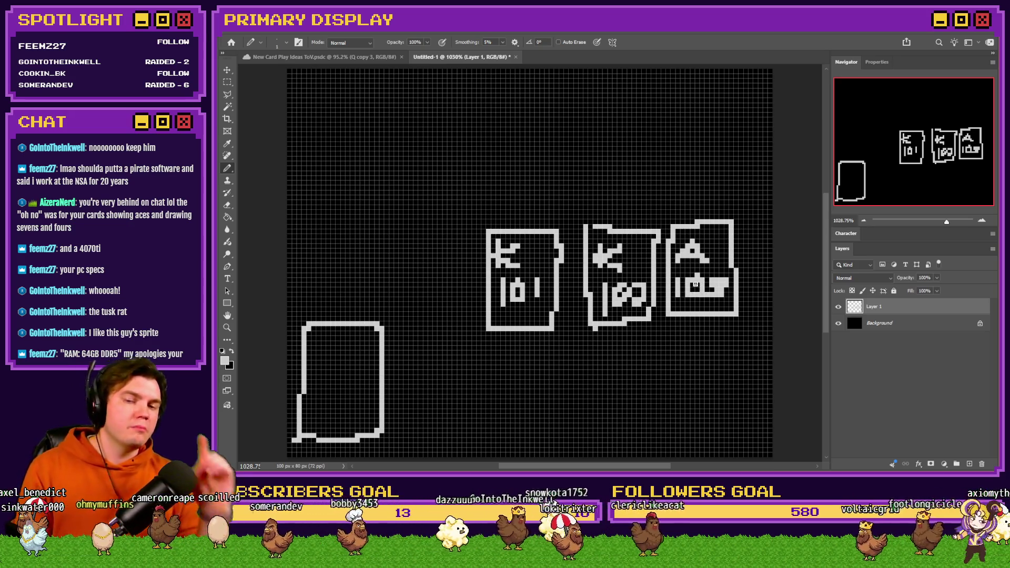
key("ctrl+alt+i")
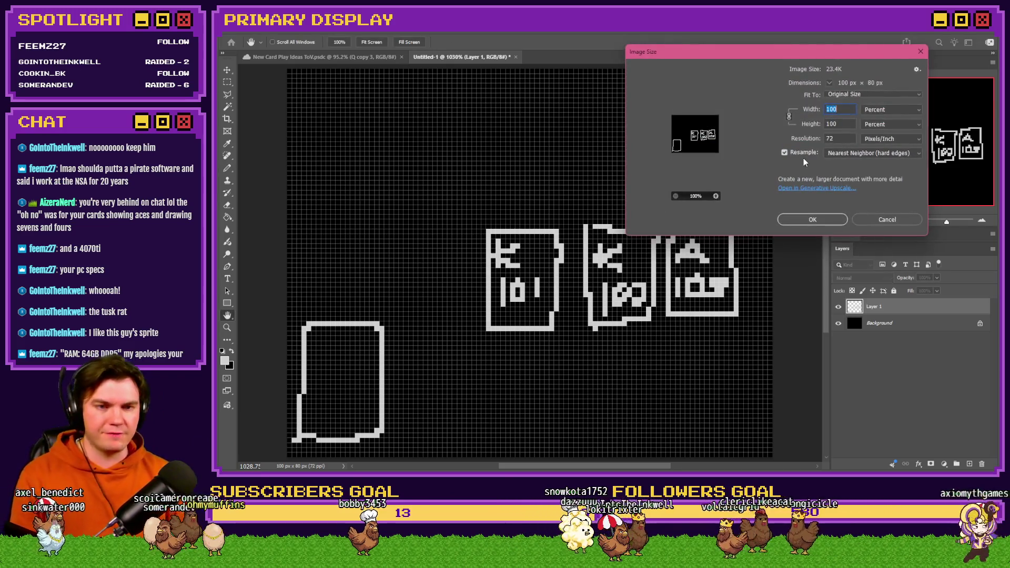
- Enlarge the image to 200 percent, group the drawing layer and hide the pixel grid
type("200")
left_click(820, 221)
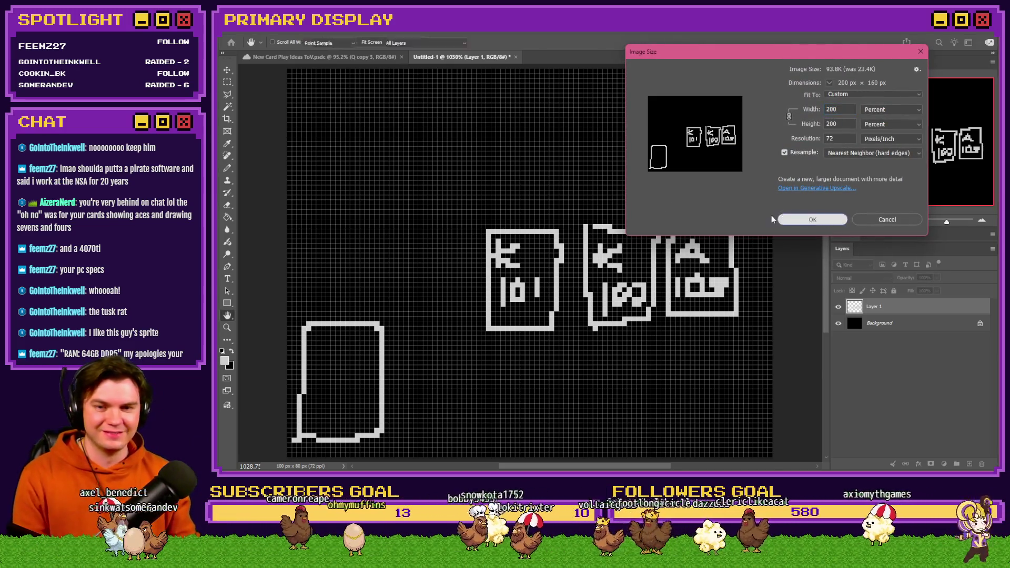
key("ctrl+g")
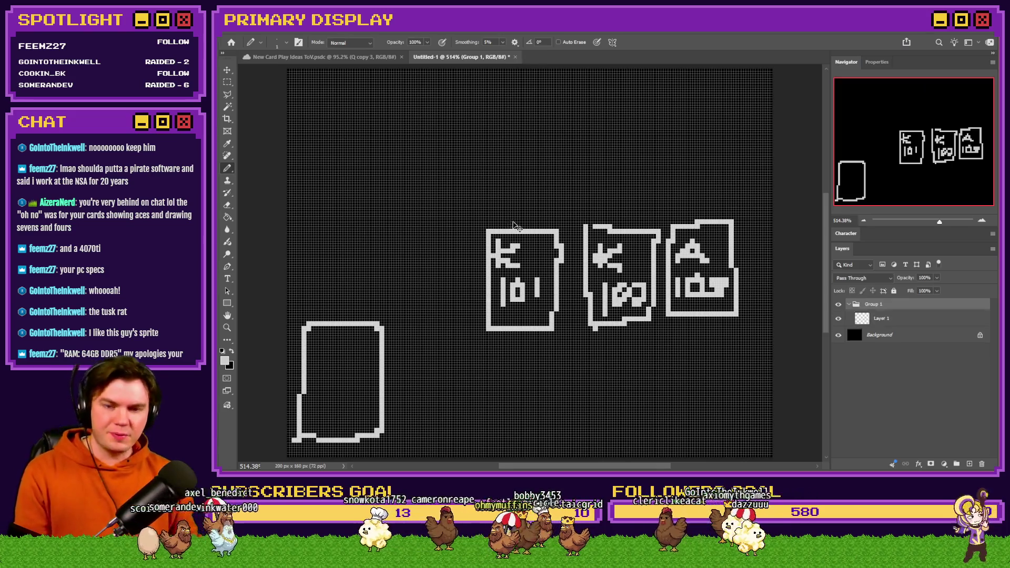
key("ctrl+h")
- Remove the old sketch by deleting its layer group
key("m")
mouse_move(752, 199)
left_mouse_down()
mouse_move(376, 421)
mouse_move(269, 445)
left_mouse_up()
key("ctrl+h")
key("Delete")
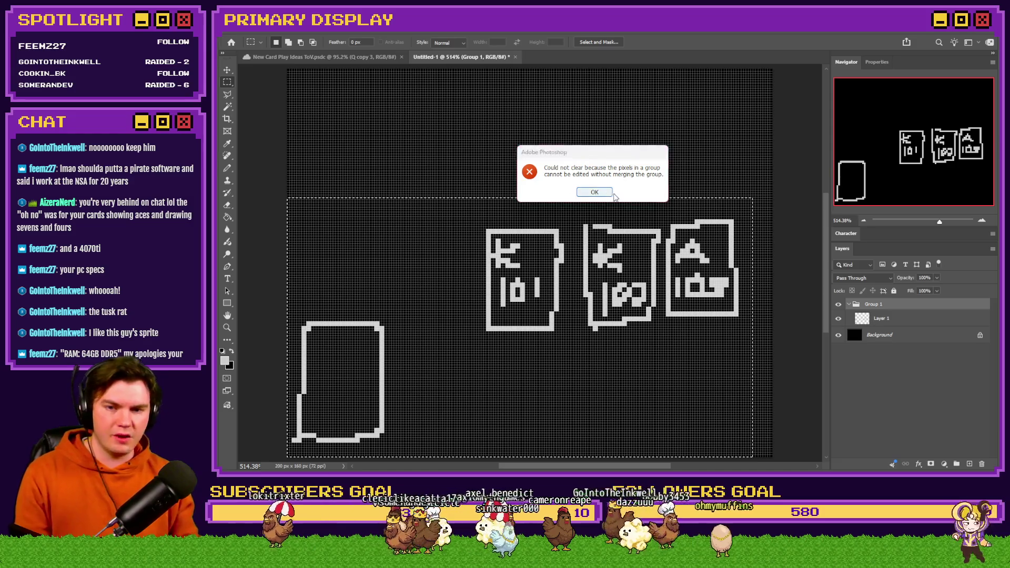
left_click(594, 192)
key("ctrl+d")
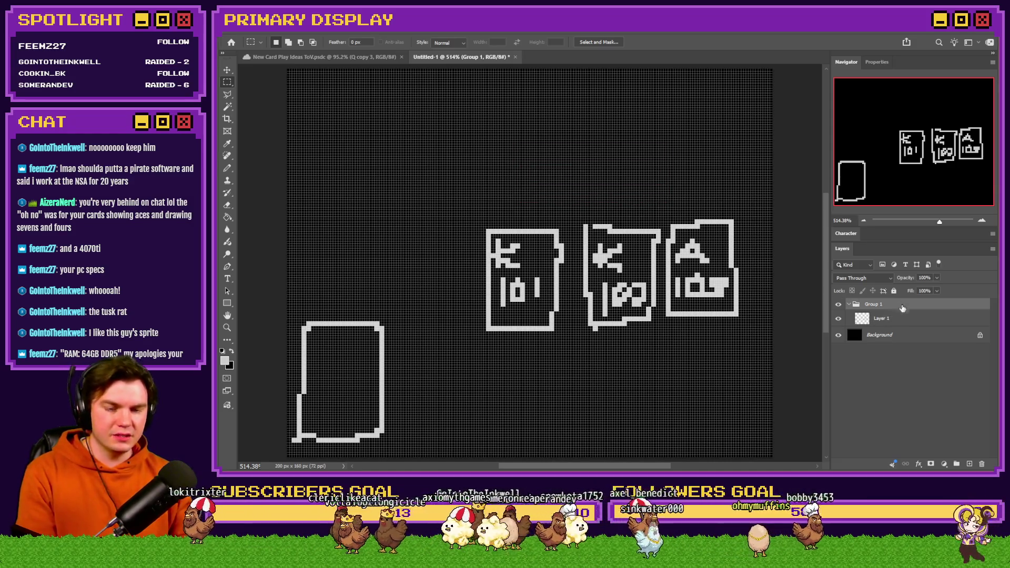
key("Delete")
- On a fresh layer, pencil in three card outlines with K glyphs on two of them
key("ctrl+shift+alt+n")
key("b")
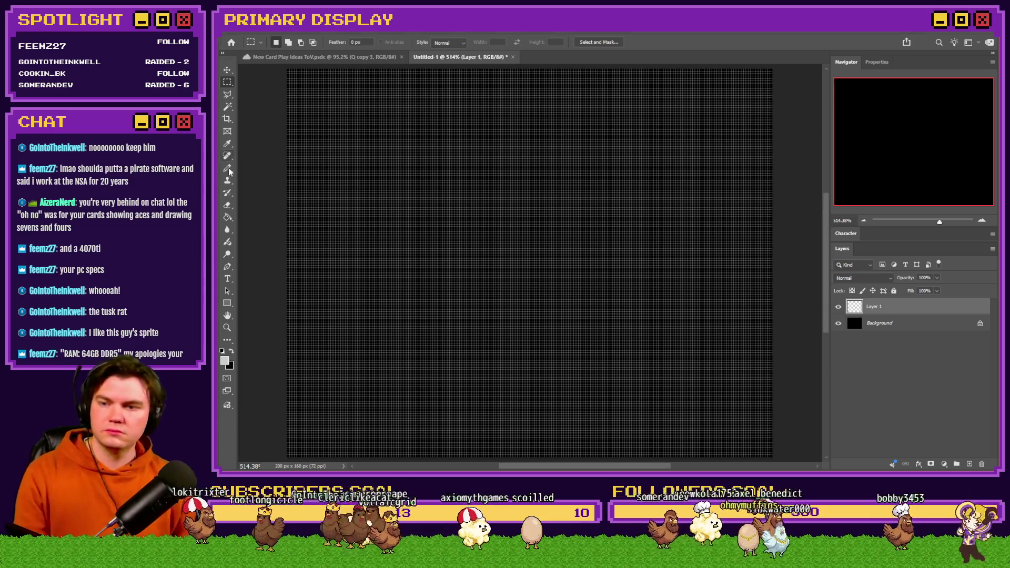
mouse_move(398, 322)
left_mouse_down()
mouse_move(424, 300)
mouse_move(391, 307)
left_mouse_up()
key("ctrl+z")
mouse_move(298, 442)
left_mouse_down()
mouse_move(301, 373)
mouse_move(354, 339)
mouse_move(384, 404)
mouse_move(383, 442)
mouse_move(293, 441)
left_mouse_up()
mouse_move(439, 244)
left_mouse_down()
mouse_move(437, 339)
mouse_move(508, 239)
mouse_move(441, 243)
left_mouse_up()
mouse_move(538, 240)
left_mouse_down()
mouse_move(538, 302)
mouse_move(602, 334)
mouse_move(542, 241)
left_mouse_up()
mouse_move(451, 254)
left_mouse_down()
mouse_move(447, 271)
mouse_move(462, 257)
mouse_move(463, 274)
left_mouse_up()
mouse_move(543, 251)
left_mouse_down()
mouse_move(543, 269)
mouse_move(557, 257)
mouse_move(559, 268)
left_mouse_up()
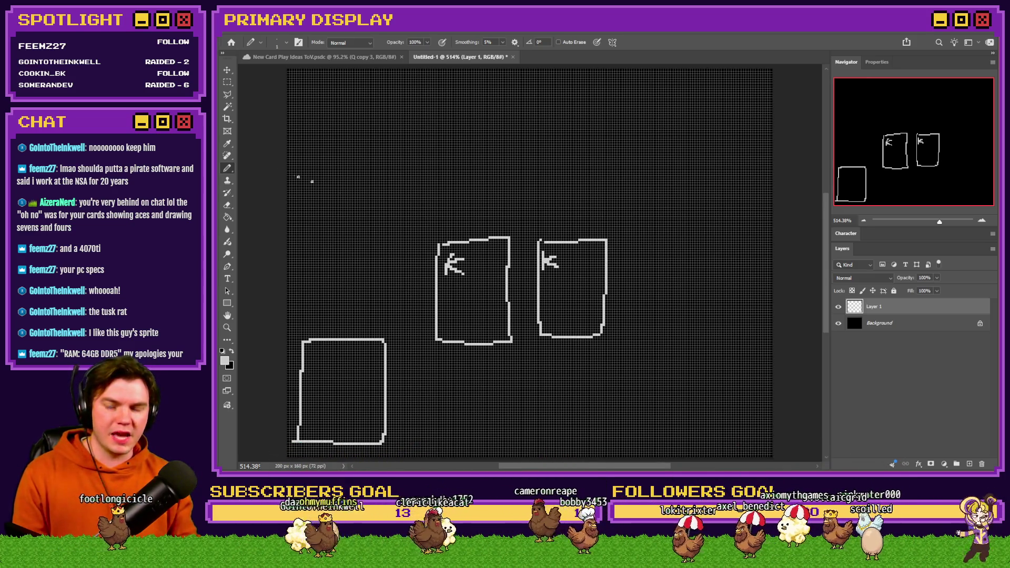
- Move the third card up above the second card
key("m")
mouse_move(634, 219)
left_mouse_down()
mouse_move(544, 348)
mouse_move(532, 349)
left_mouse_up()
left_click_drag(575, 323, 483, 201)
key("ctrl+d")
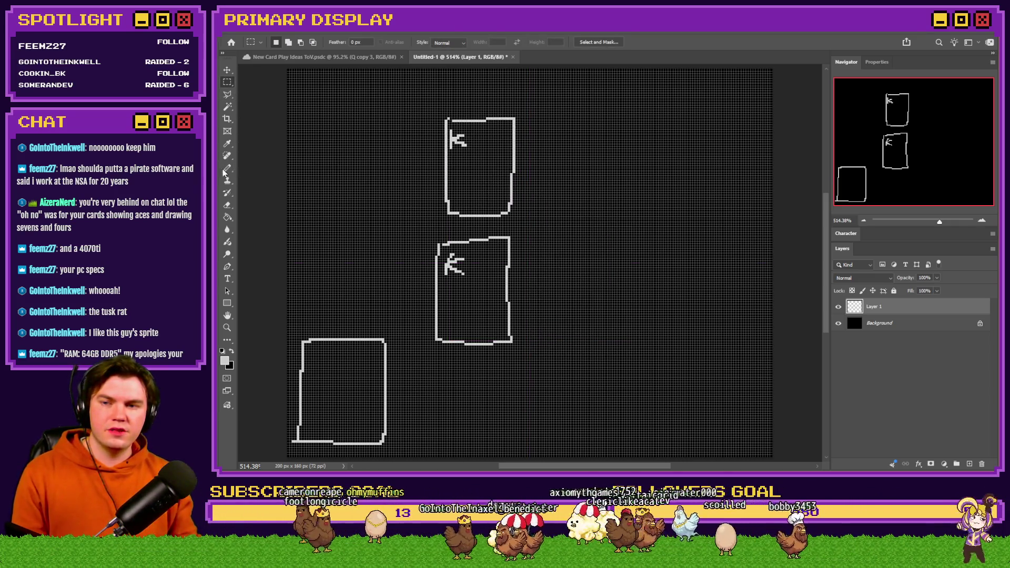
- Label the K cards 101 and 102 and draw a new card beside K 101
key("b")
mouse_move(454, 297)
left_mouse_down()
mouse_move(454, 319)
mouse_move(471, 300)
mouse_move(485, 323)
left_mouse_up()
mouse_move(457, 168)
left_mouse_down()
mouse_move(457, 192)
mouse_move(477, 172)
mouse_move(500, 188)
left_mouse_up()
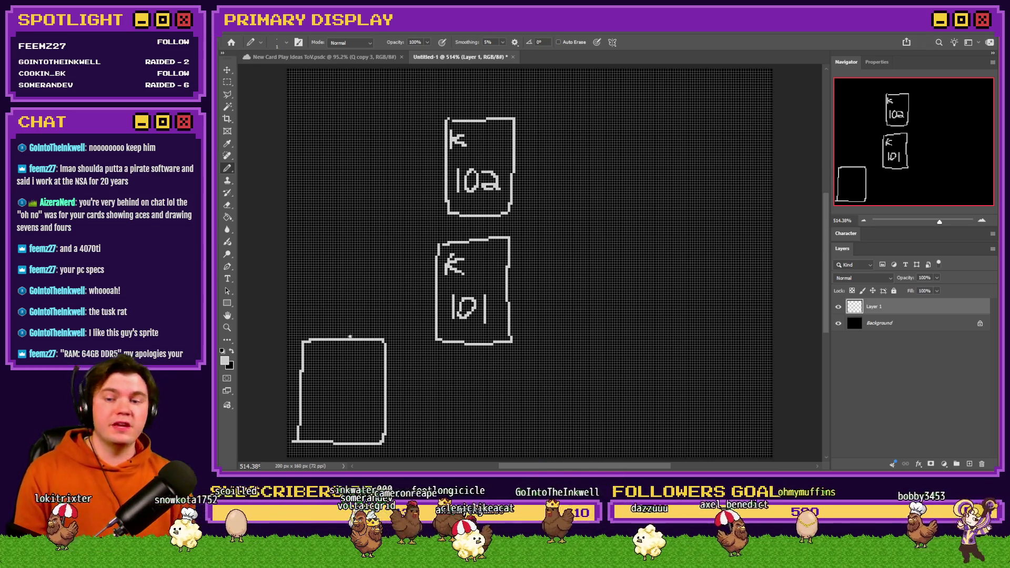
mouse_move(528, 244)
left_mouse_down()
mouse_move(531, 330)
mouse_move(600, 336)
mouse_move(569, 235)
mouse_move(528, 243)
mouse_move(546, 263)
mouse_move(547, 320)
mouse_move(573, 300)
mouse_move(591, 315)
left_mouse_up()
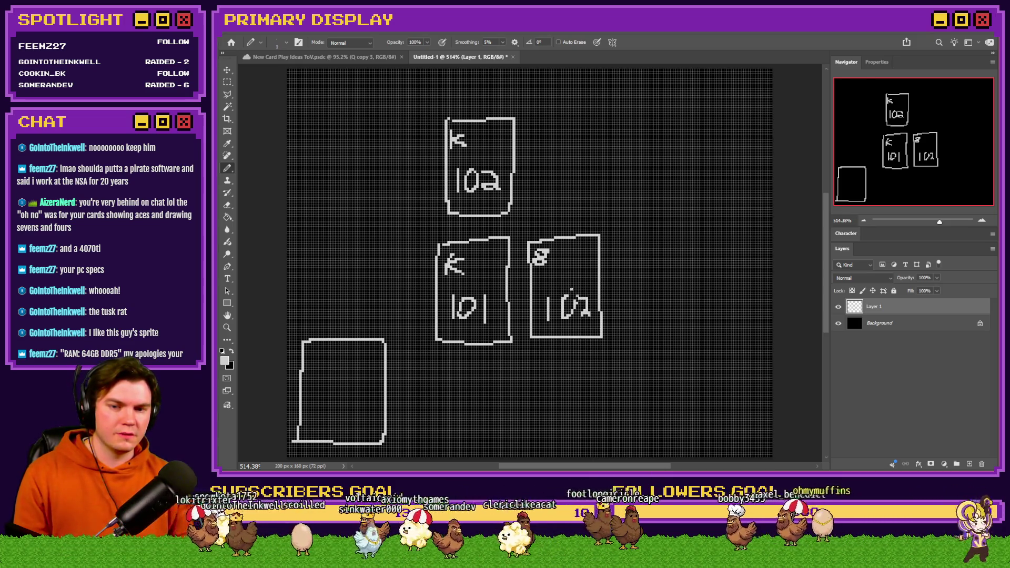
mouse_move(532, 120)
left_mouse_down()
mouse_move(536, 199)
mouse_move(597, 201)
mouse_move(530, 114)
mouse_move(523, 120)
mouse_move(547, 148)
mouse_move(546, 185)
mouse_move(570, 179)
left_mouse_up()
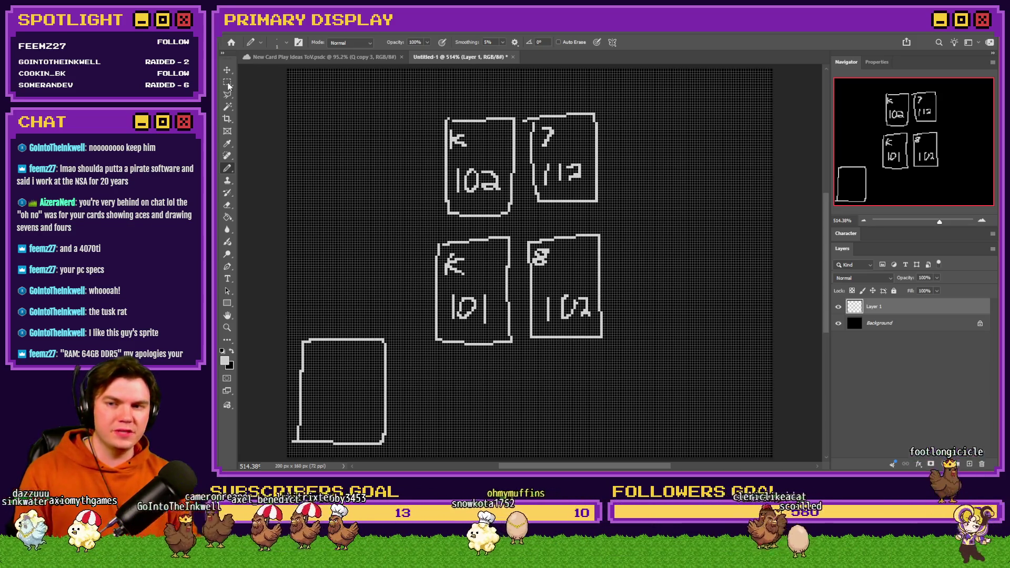
left_click(227, 205)
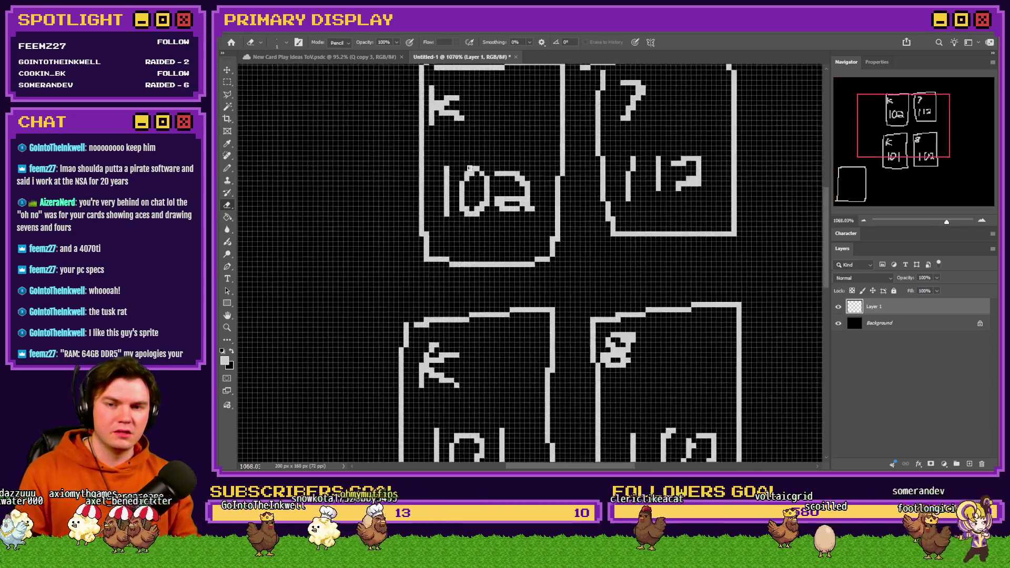
scroll(468, 169, "up", 5)
- Rewrite the top-left K card's label from 102 to 111, then fit the canvas and hide the grid
mouse_move(466, 220)
left_mouse_down()
mouse_move(478, 189)
mouse_move(497, 183)
mouse_move(475, 175)
mouse_move(471, 230)
left_mouse_up()
left_click(228, 168)
left_click(227, 82)
left_click_drag(563, 153, 498, 249)
key("Delete")
key("ctrl+d")
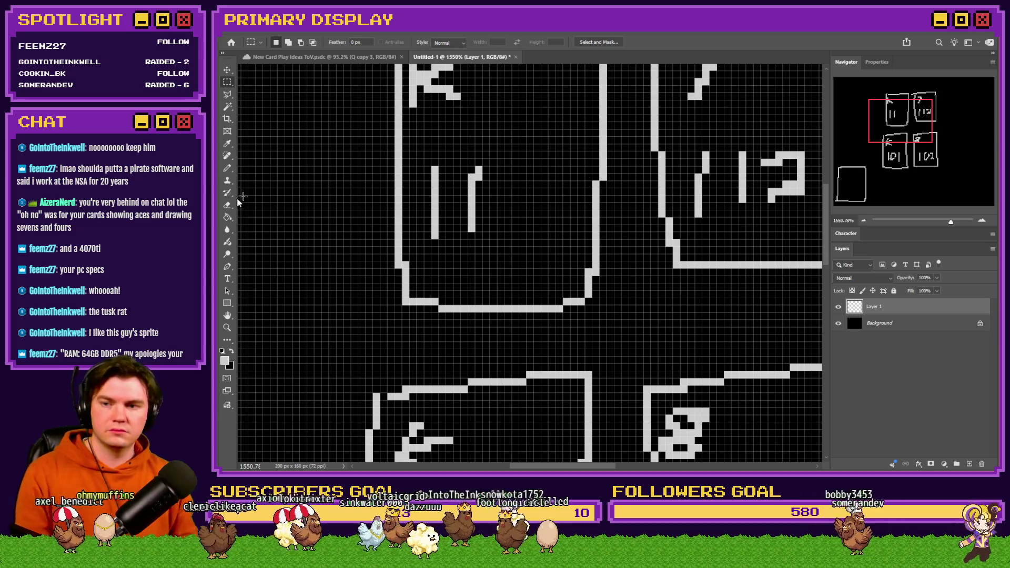
left_click(227, 168)
left_click_drag(521, 179, 523, 231)
key("ctrl+0")
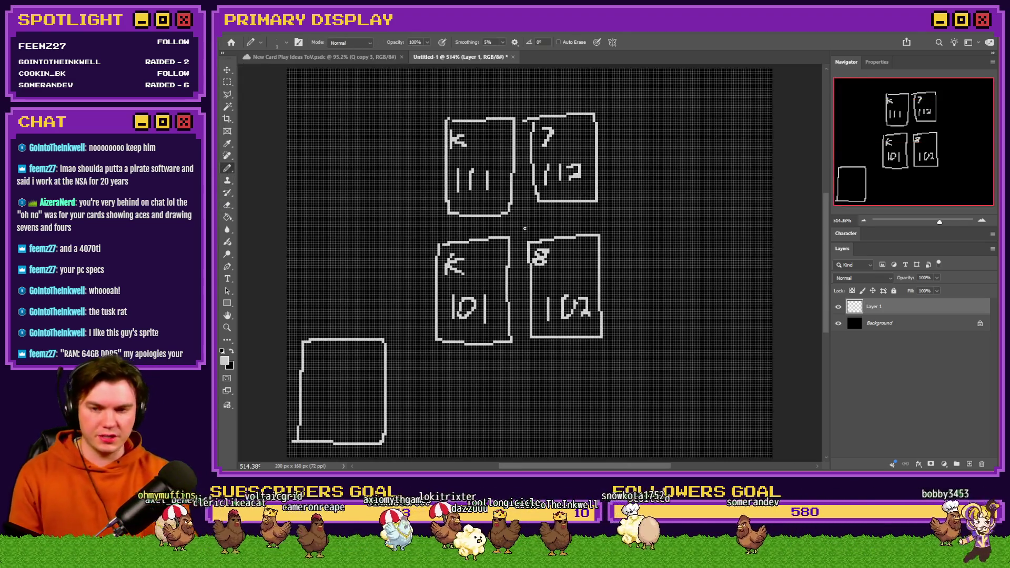
key("ctrl+h")
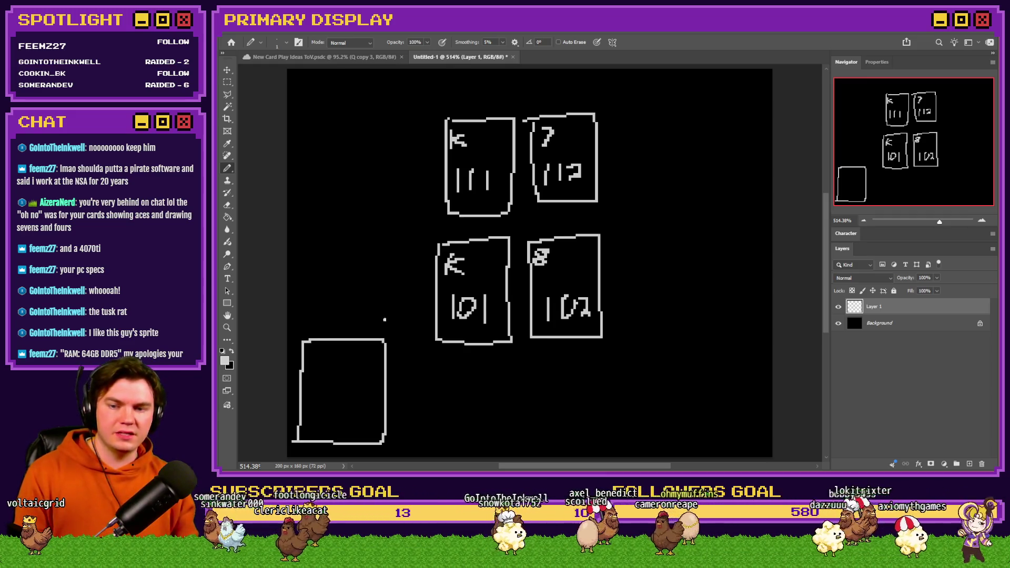
- Pencil a letter A with 103 beneath it into the empty bottom-left card
left_click_drag(314, 363, 331, 369)
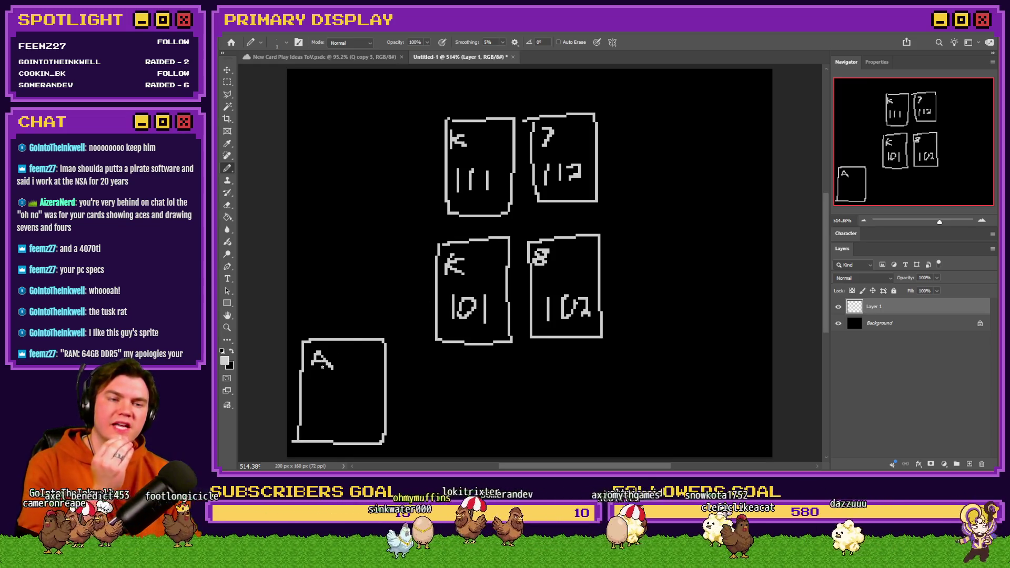
mouse_move(318, 393)
left_mouse_down()
mouse_move(317, 420)
mouse_move(333, 395)
mouse_move(357, 409)
mouse_move(345, 413)
left_mouse_up()
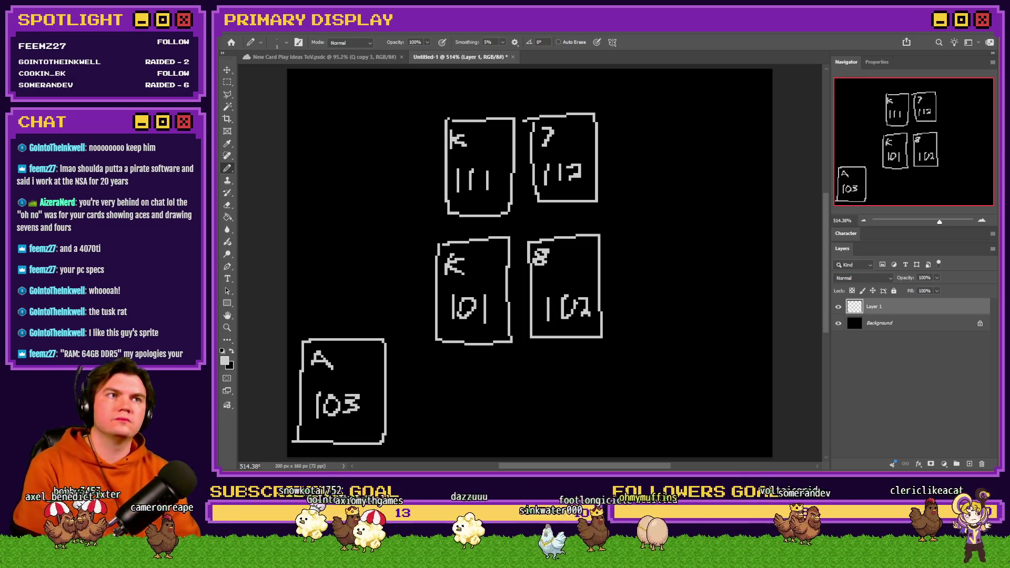